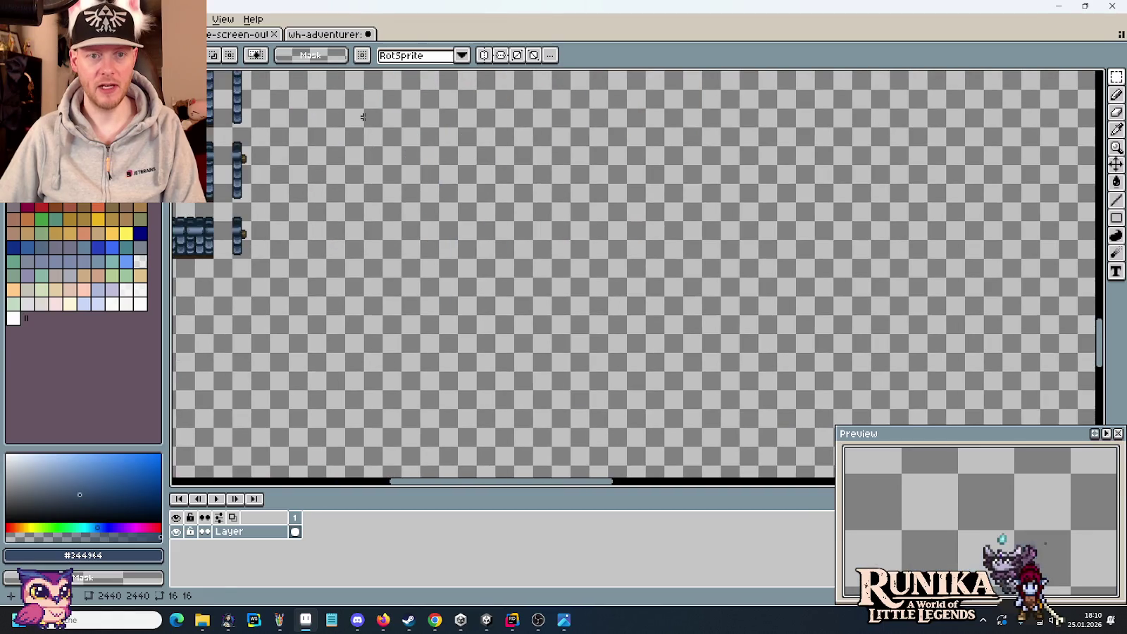
Paste a copy of the slate piece and drop it to the left of the block
scroll(704, 225, "down", 3)
scroll(681, 221, "down", 3)
scroll(681, 221, "up", 4)
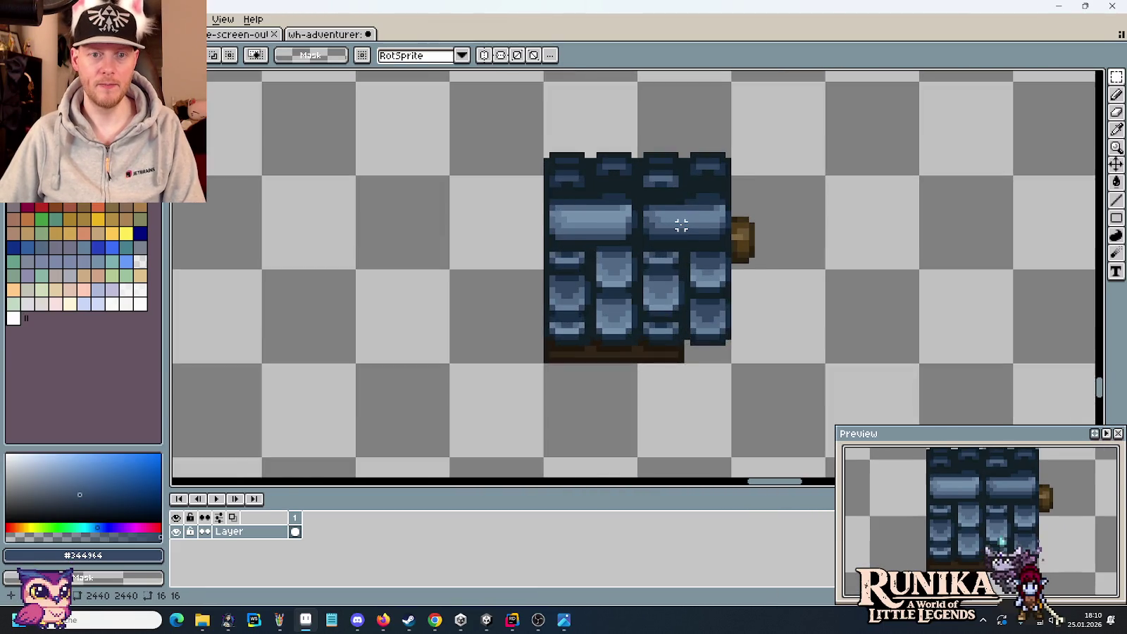
scroll(679, 221, "up", 2)
key("ctrl+v")
mouse_move(684, 232)
left_mouse_down()
mouse_move(561, 275)
mouse_move(364, 232)
left_mouse_up()
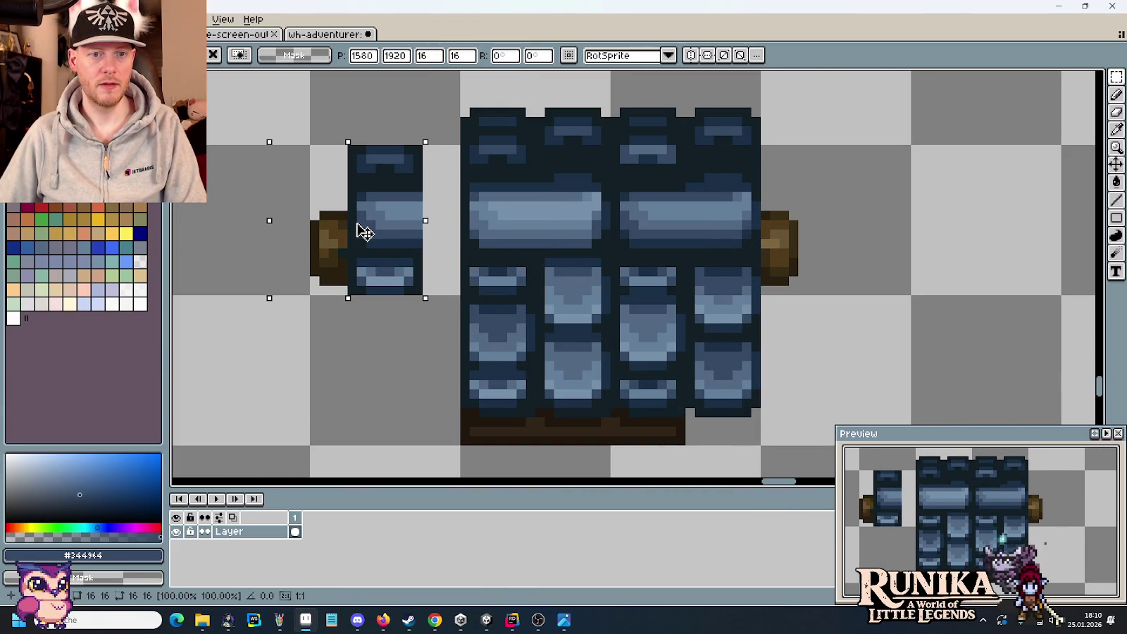
mouse_move(364, 232)
left_mouse_down()
mouse_move(455, 235)
mouse_move(319, 226)
mouse_move(404, 216)
mouse_move(347, 221)
left_mouse_up()
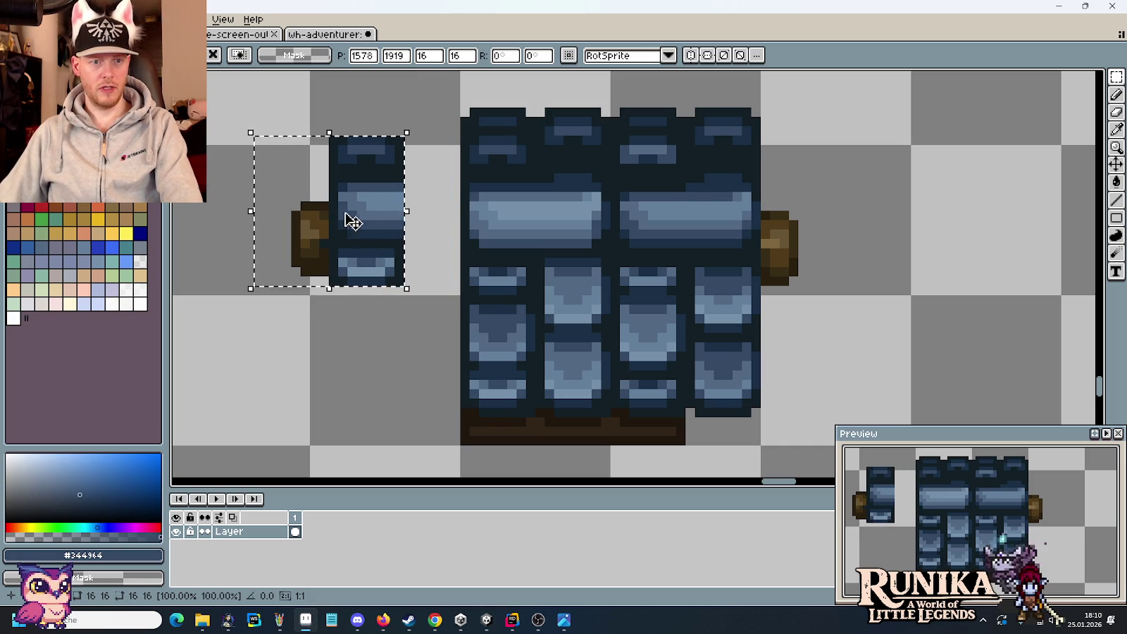
left_click(252, 194)
Nudge the brown timber end into place against the block's left side
mouse_move(246, 185)
left_mouse_down()
mouse_move(295, 272)
mouse_move(325, 289)
left_mouse_up()
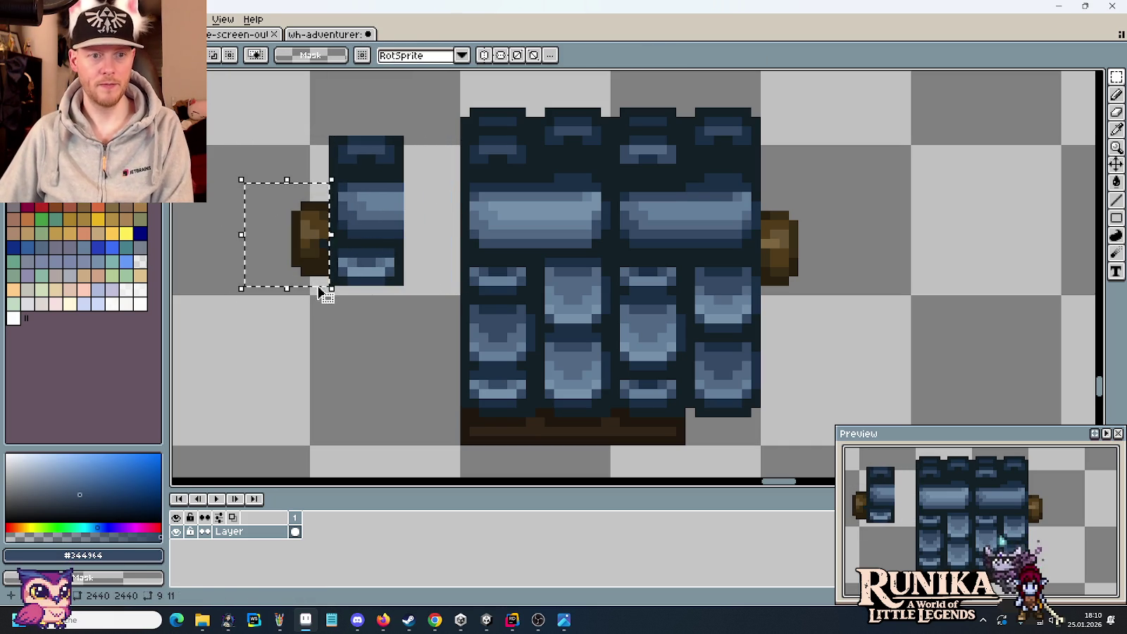
key("Right")
key("Right")
key("Right")
key("Right")
key("Right")
key("Right")
key("Right")
key("Left")
key("Left")
key("Left")
key("Left")
left_click_drag(852, 357, 422, 285)
left_click_drag(412, 170, 462, 297)
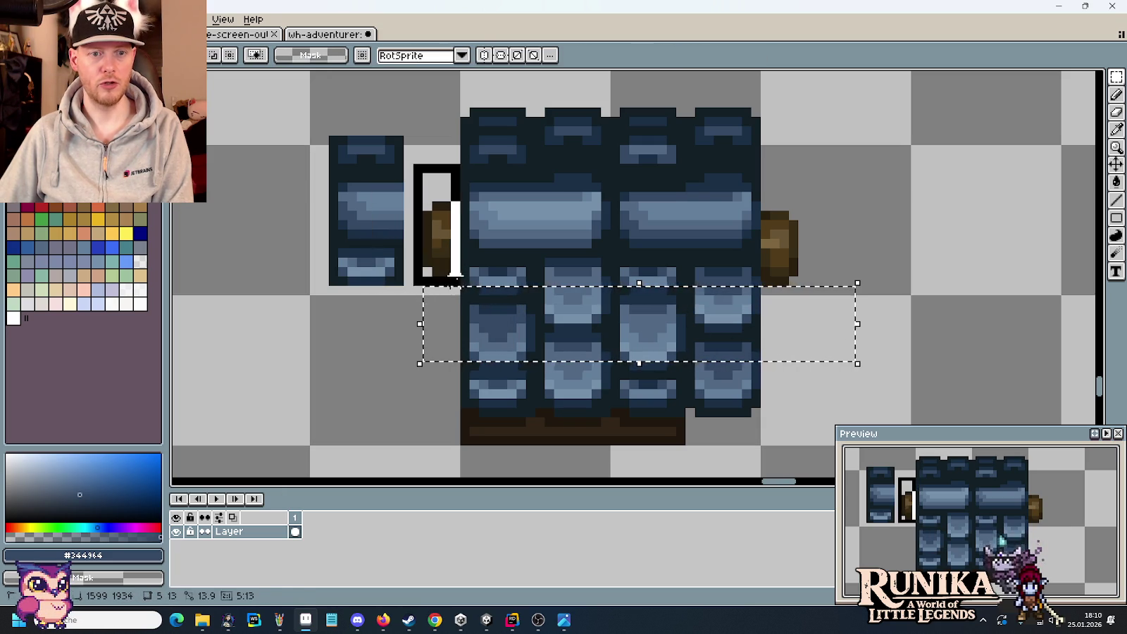
left_click(841, 206)
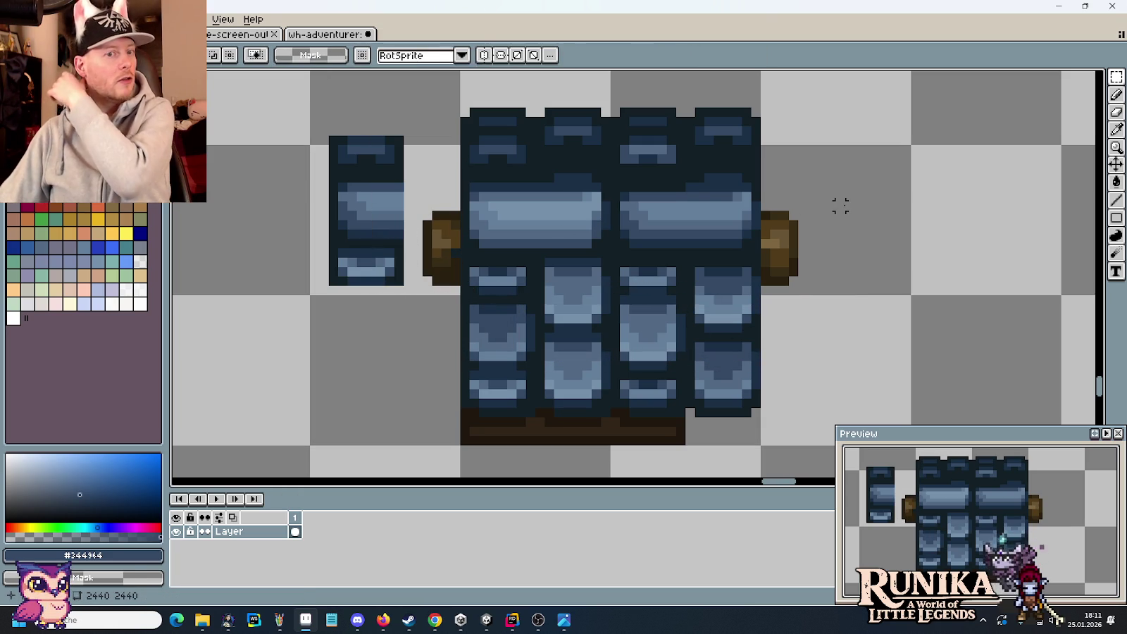
mouse_move(796, 293)
left_mouse_down()
mouse_move(441, 214)
mouse_move(437, 286)
left_mouse_up()
Delete the spare slate piece left of the block
left_click_drag(264, 88, 400, 310)
left_click_drag(473, 143, 373, 166)
left_click_drag(300, 116, 401, 310)
key("Delete")
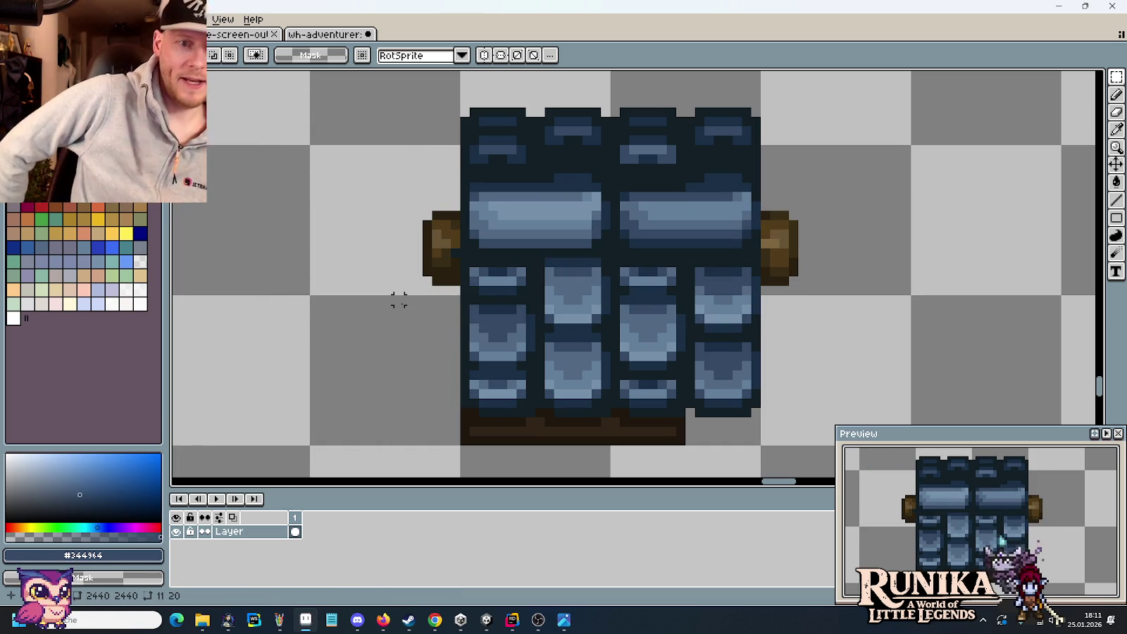
scroll(398, 299, "up", 6)
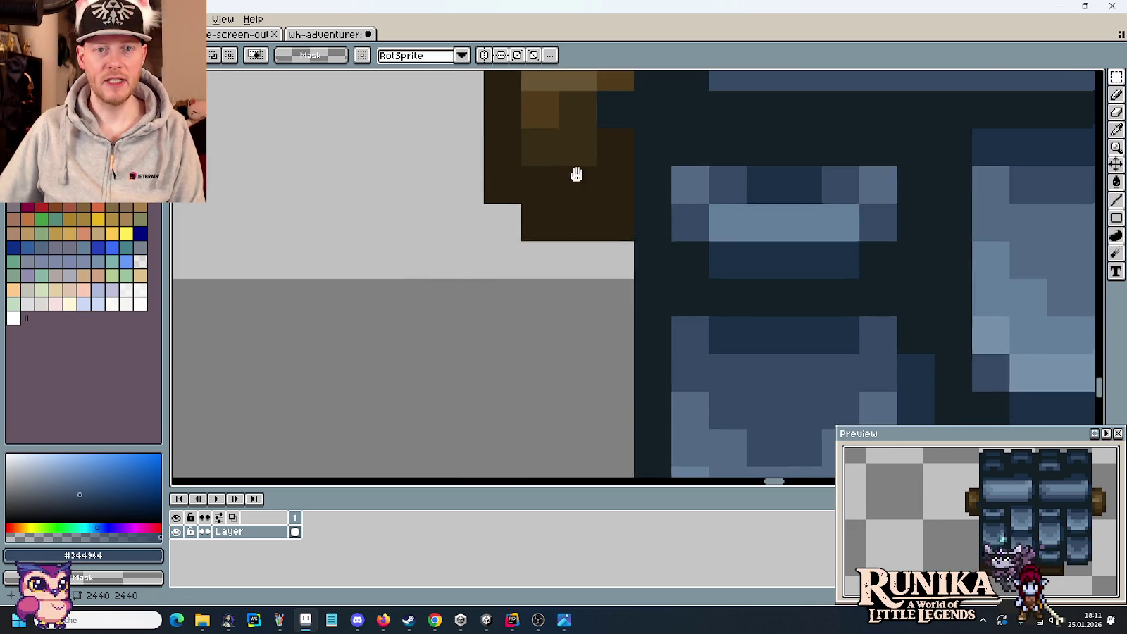
With the Pencil, paint a dark brown pixel sampled from the timber end onto the brown end
key("b")
left_click(554, 304, "alt")
left_click(519, 339)
scroll(520, 338, "down", 5)
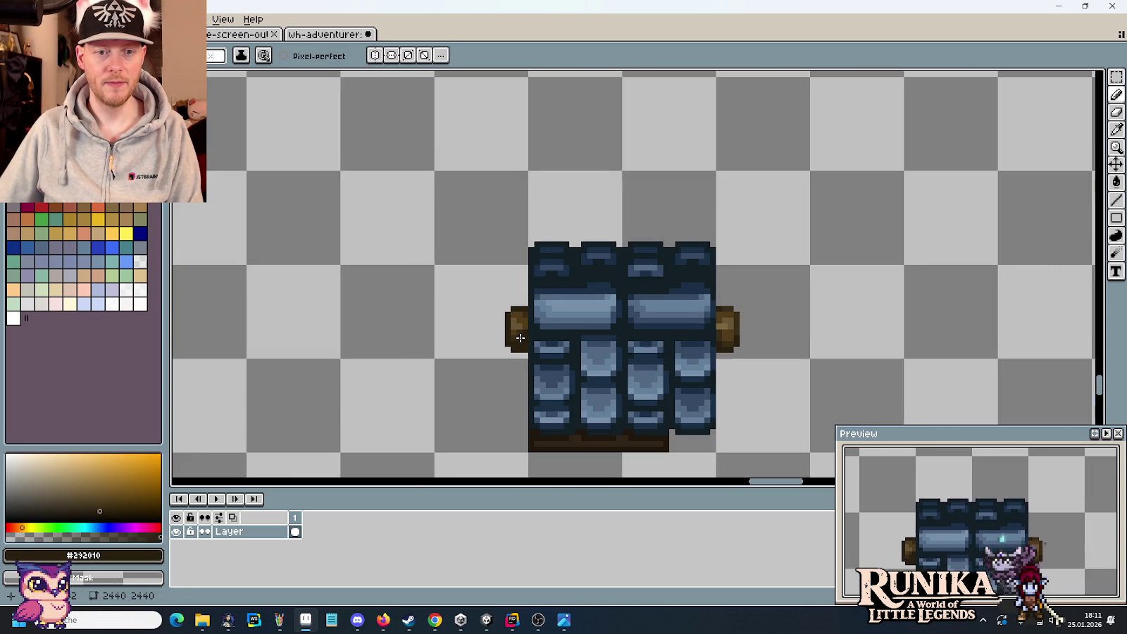
scroll(520, 338, "down", 3)
scroll(432, 317, "down", 3)
scroll(737, 359, "up", 5)
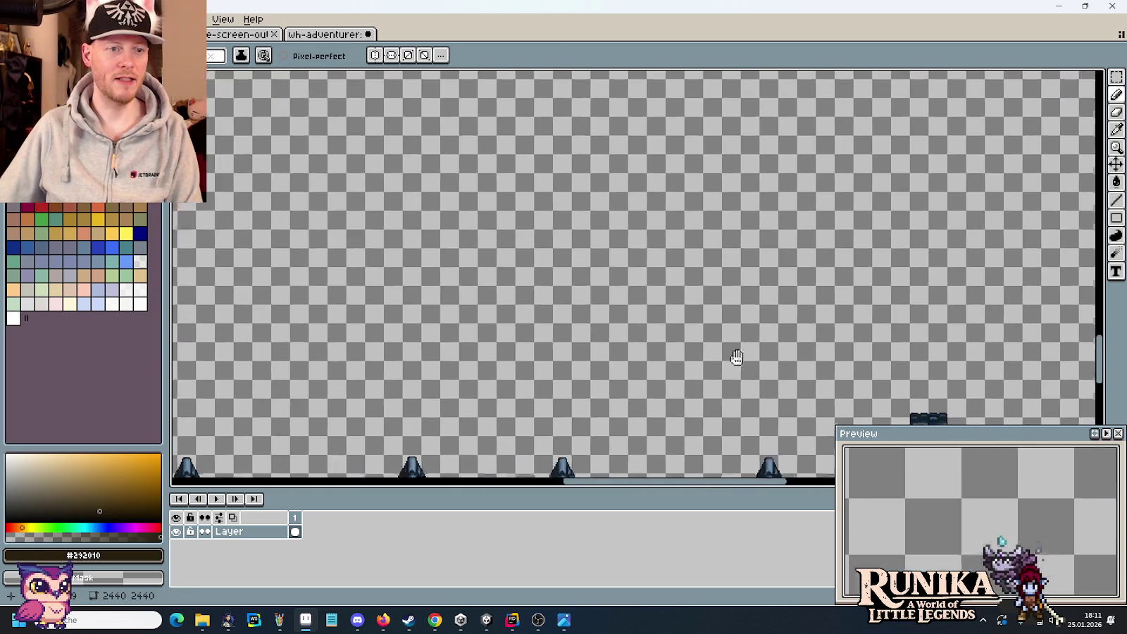
scroll(788, 344, "up", 3)
left_click_drag(787, 344, 848, 350)
left_click_drag(402, 189, 688, 192)
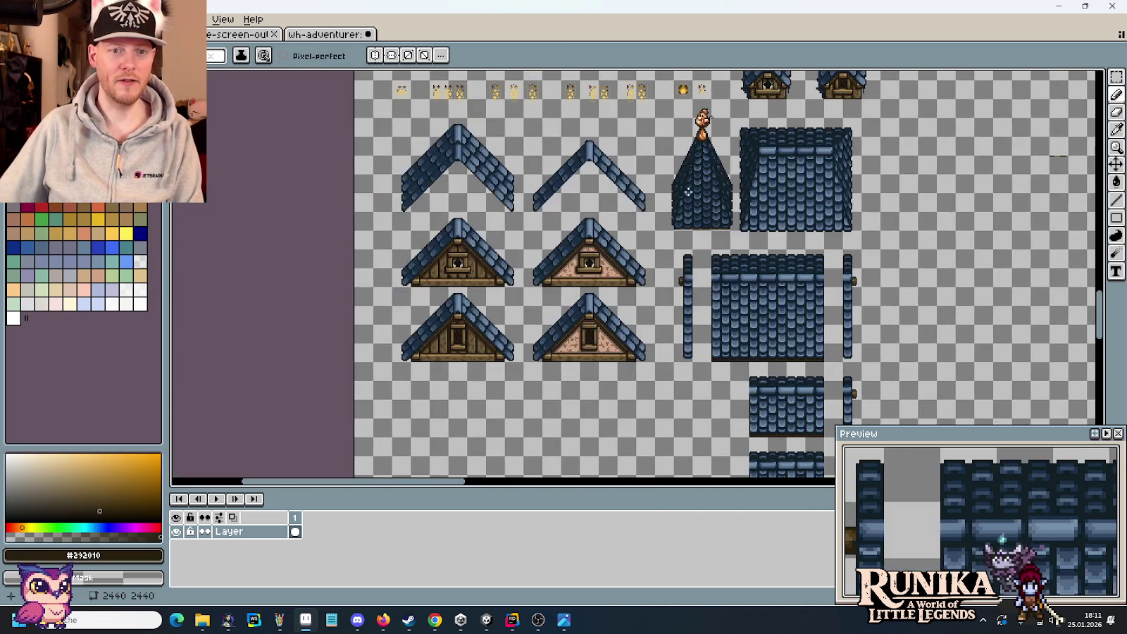
Repaint the timber pixel mid brown #523c1b, then darker brown #382c16
scroll(635, 283, "up", 4)
scroll(541, 320, "up", 2)
scroll(651, 255, "up", 2)
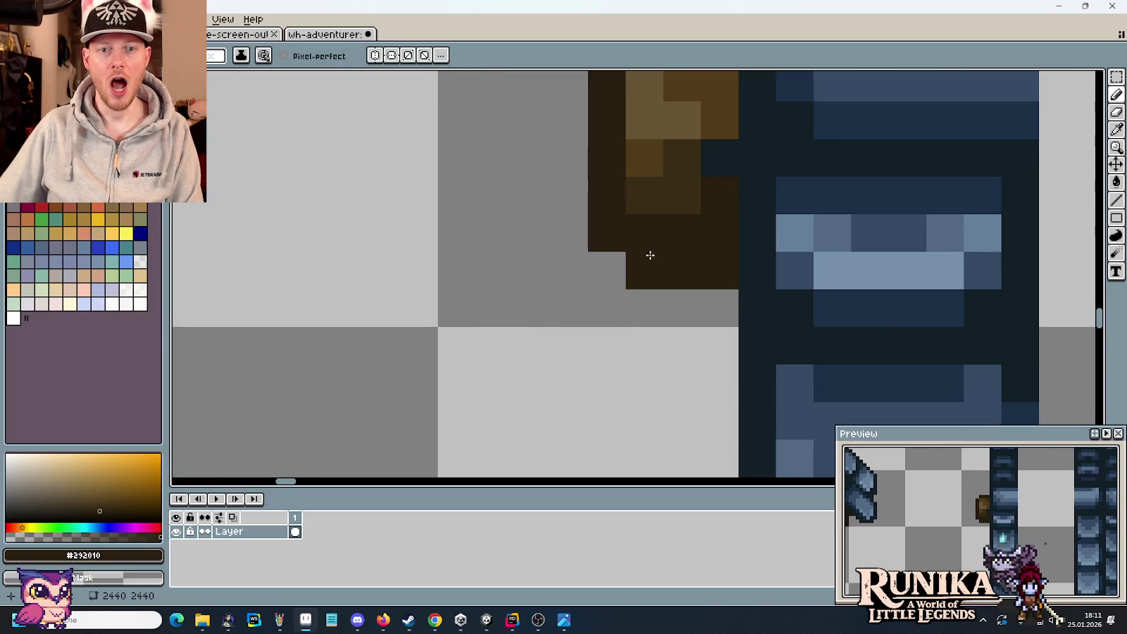
left_click(716, 123, "alt")
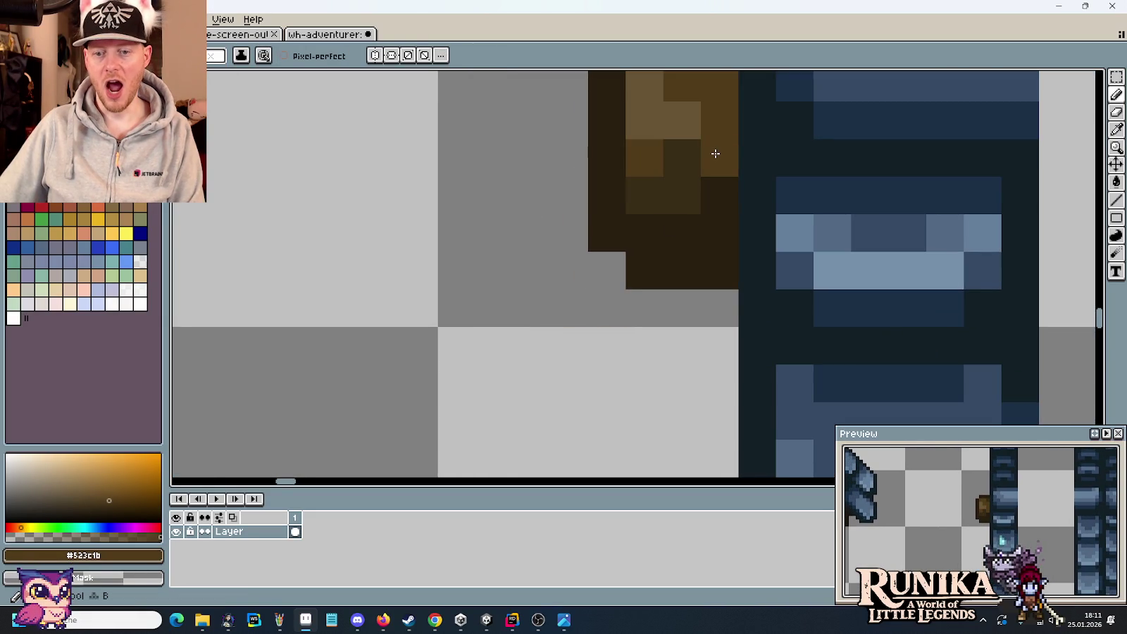
key("ctrl+z")
left_click(714, 169, "alt")
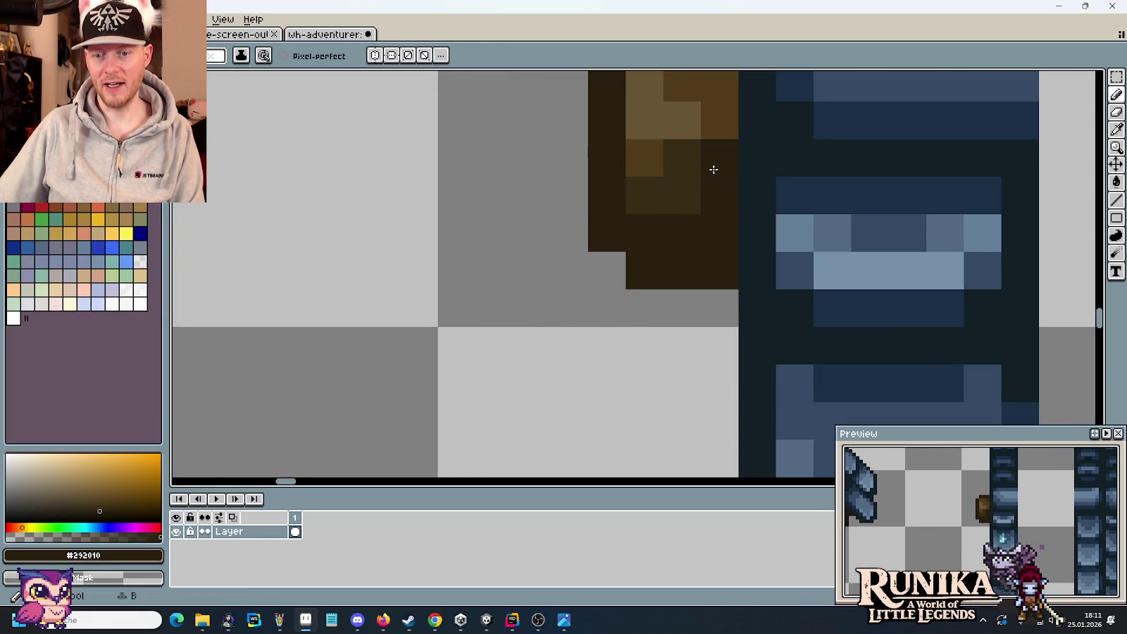
left_click(716, 126, "alt")
left_click(714, 150)
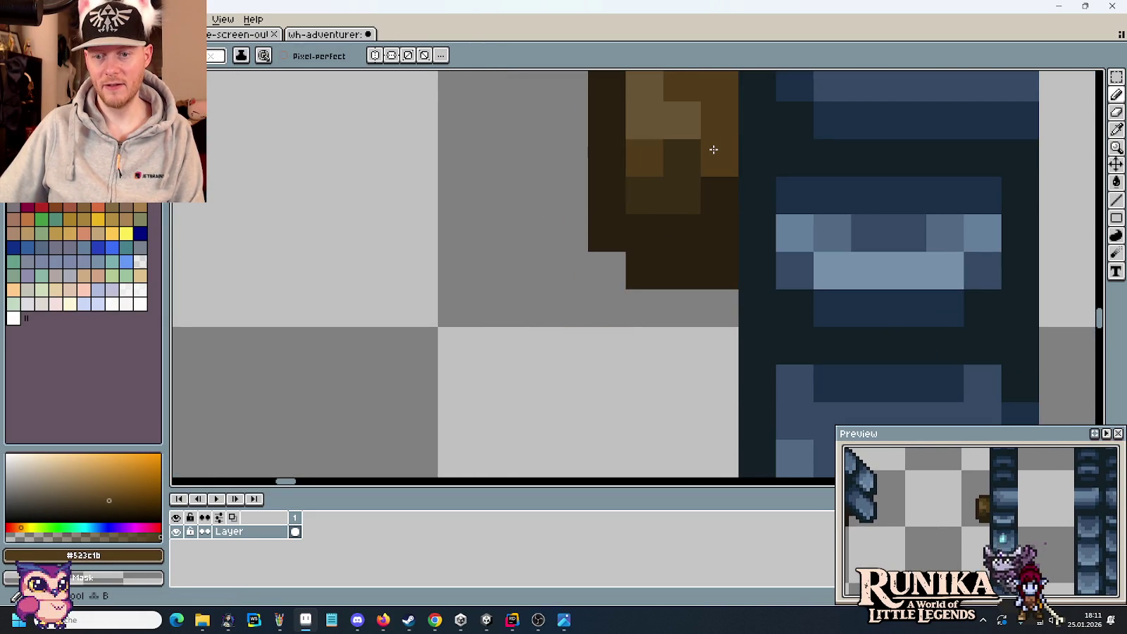
left_click(694, 151, "alt")
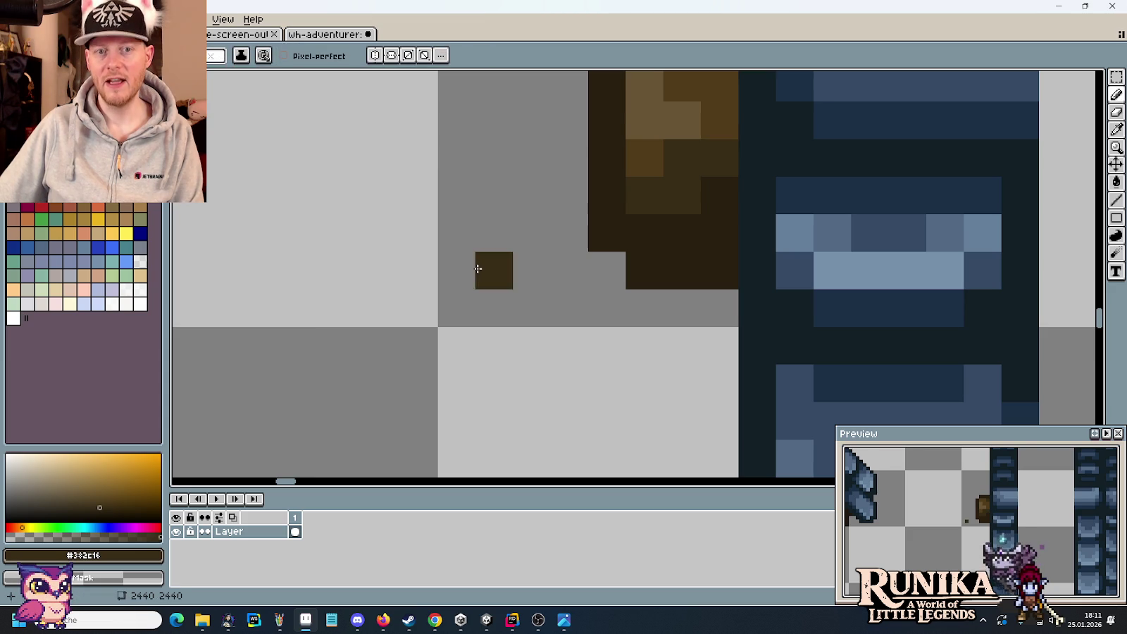
Zoom and pan to bring the slate block pieces back into view
scroll(477, 268, "down", 3)
scroll(478, 268, "down", 2)
scroll(493, 317, "up", 1)
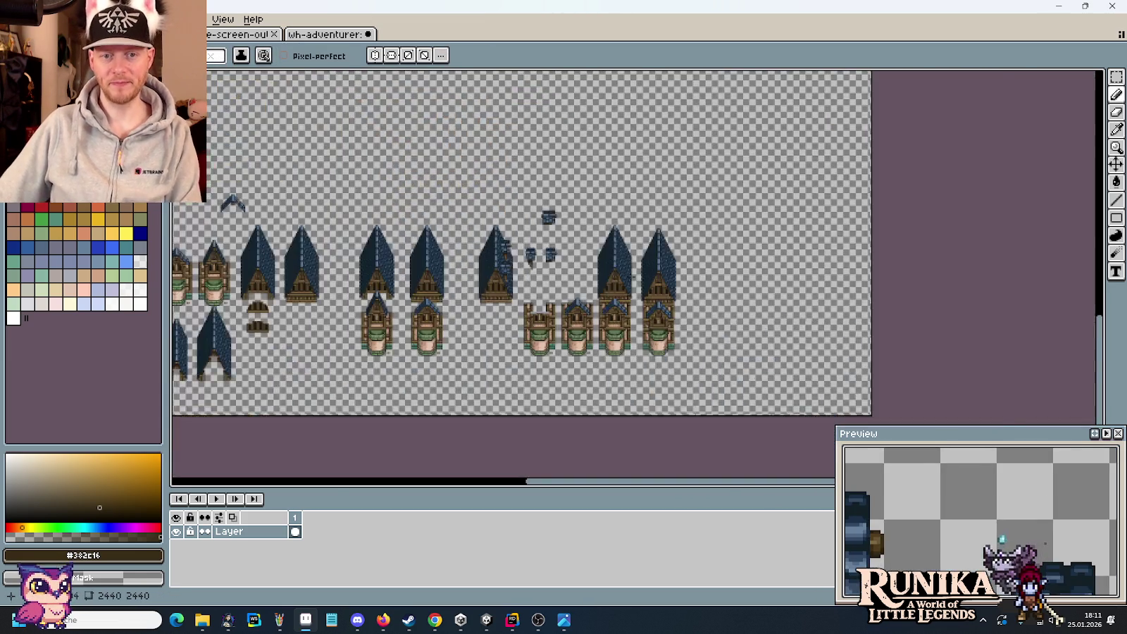
scroll(577, 215, "up", 3)
scroll(623, 231, "up", 2)
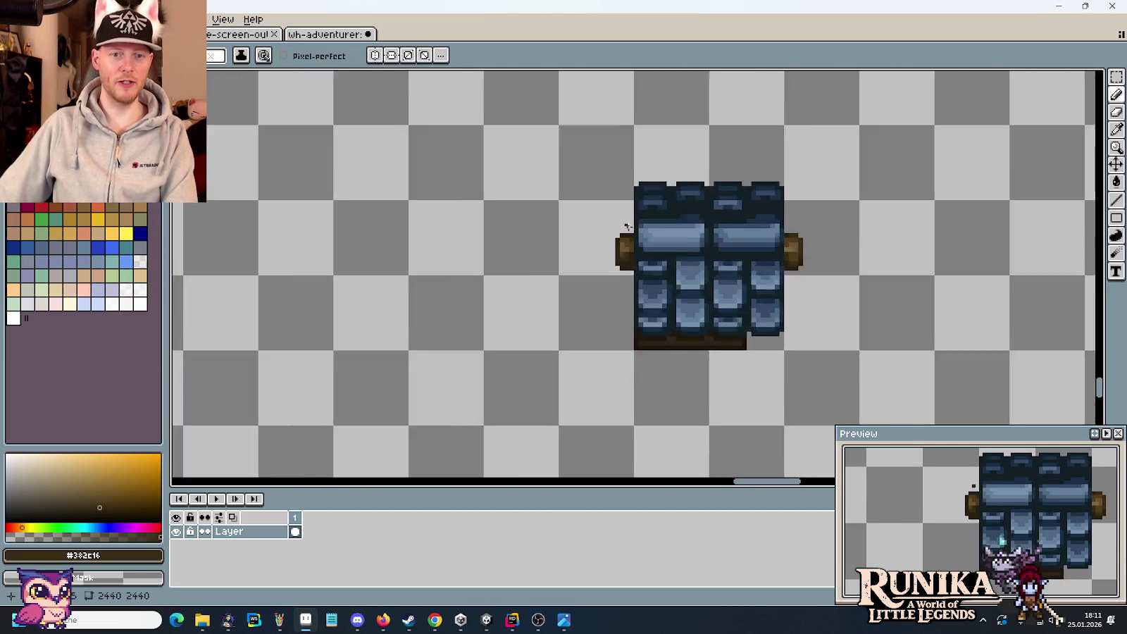
scroll(631, 236, "up", 1)
scroll(638, 240, "up", 1)
scroll(548, 345, "down", 3)
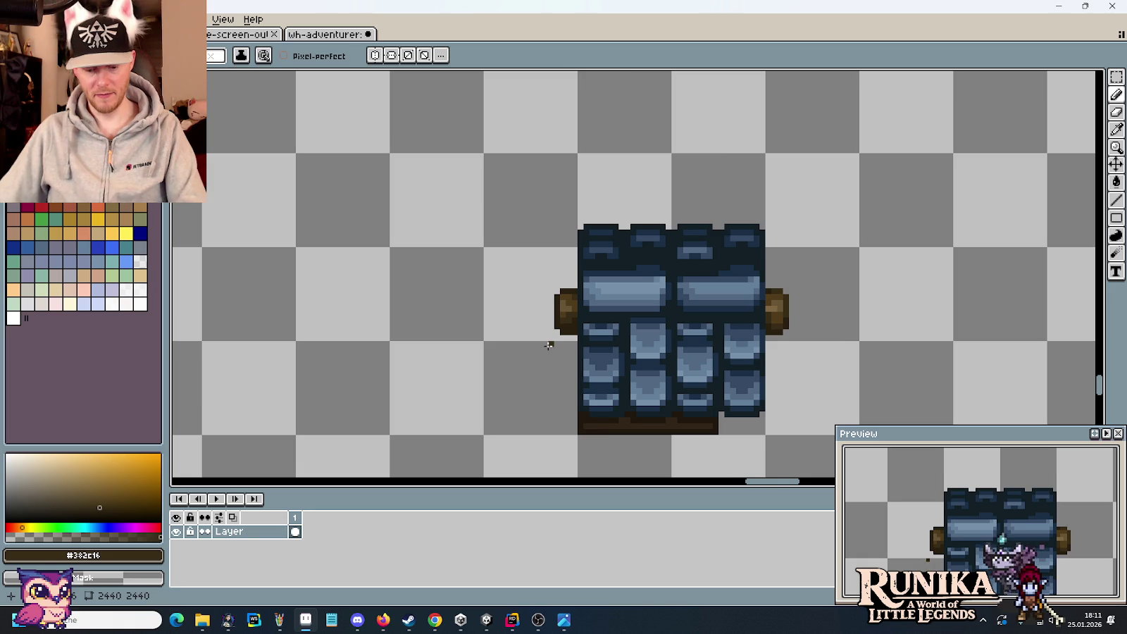
scroll(550, 339, "down", 1)
mouse_move(549, 339)
left_mouse_down()
mouse_move(510, 274)
mouse_move(469, 148)
left_mouse_up()
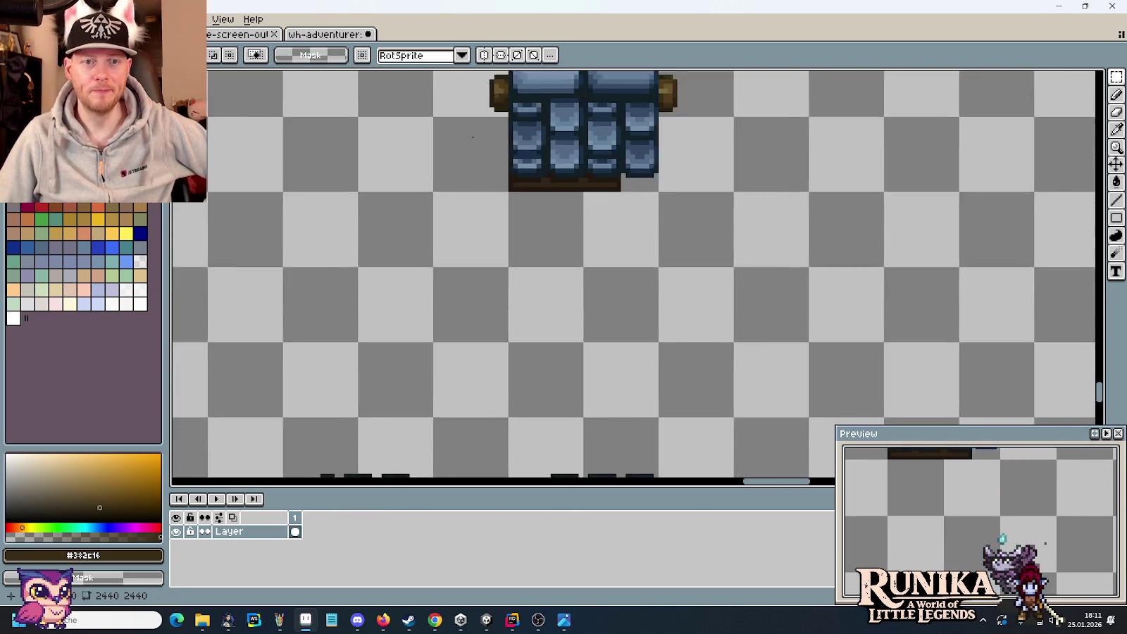
Delete the slate block's right-hand tile column
scroll(486, 248, "down", 1)
scroll(487, 250, "down", 1)
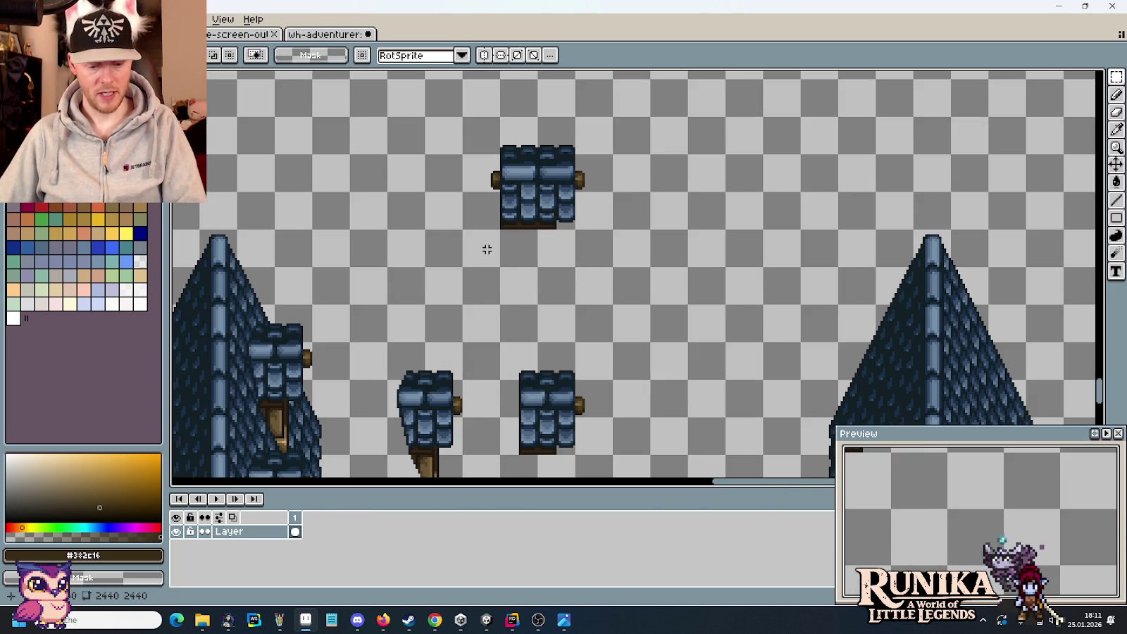
scroll(558, 146, "up", 3)
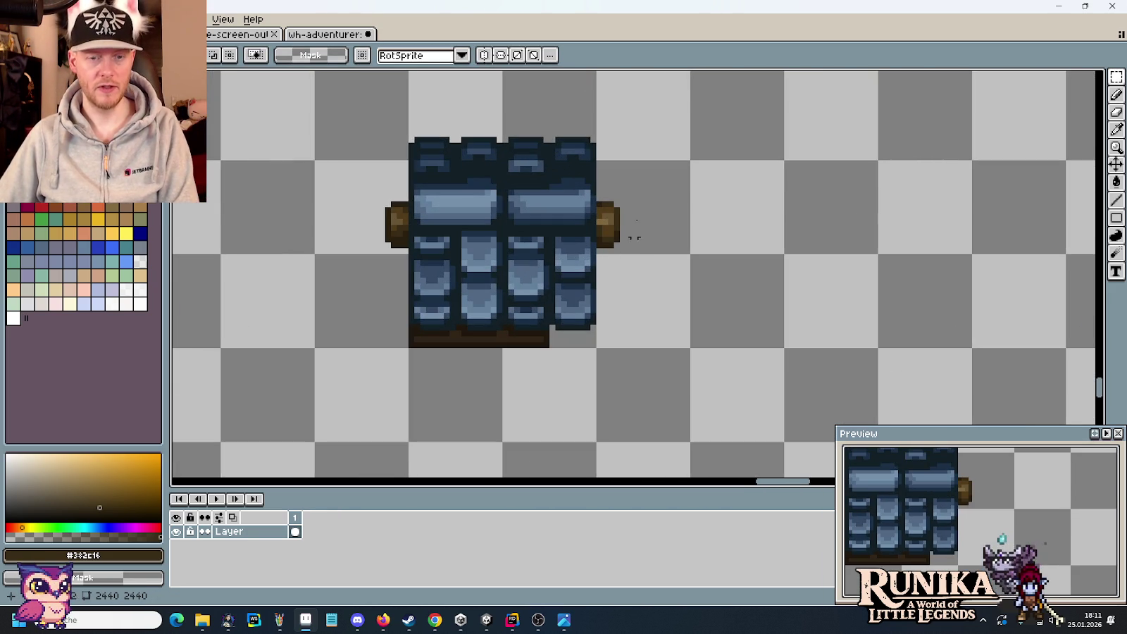
mouse_move(641, 98)
left_mouse_down()
mouse_move(552, 343)
mouse_move(591, 350)
mouse_move(553, 232)
left_mouse_up()
key("Delete")
key("Delete")
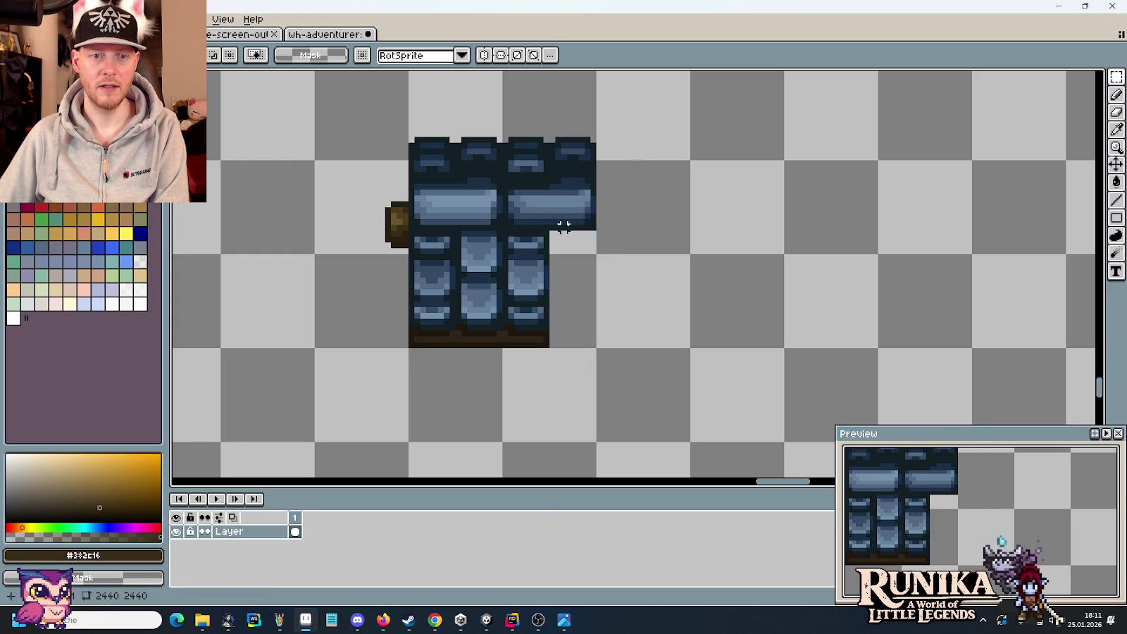
Delete the block's upper-right tile column
scroll(611, 237, "up", 2)
left_click_drag(609, 265, 553, 168)
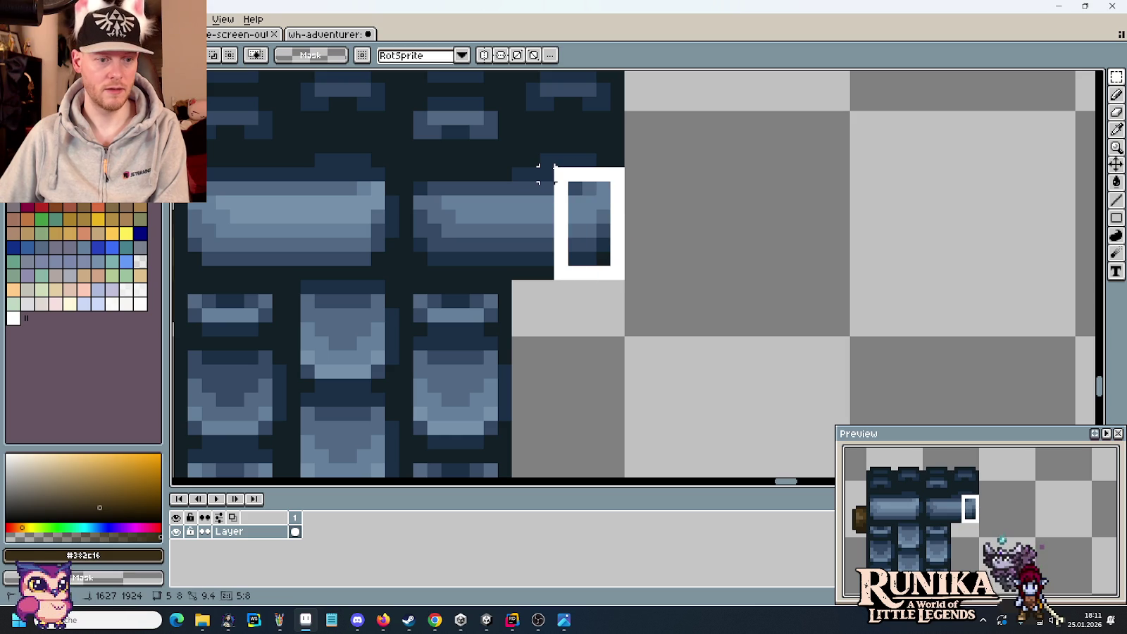
scroll(614, 258, "up", 3)
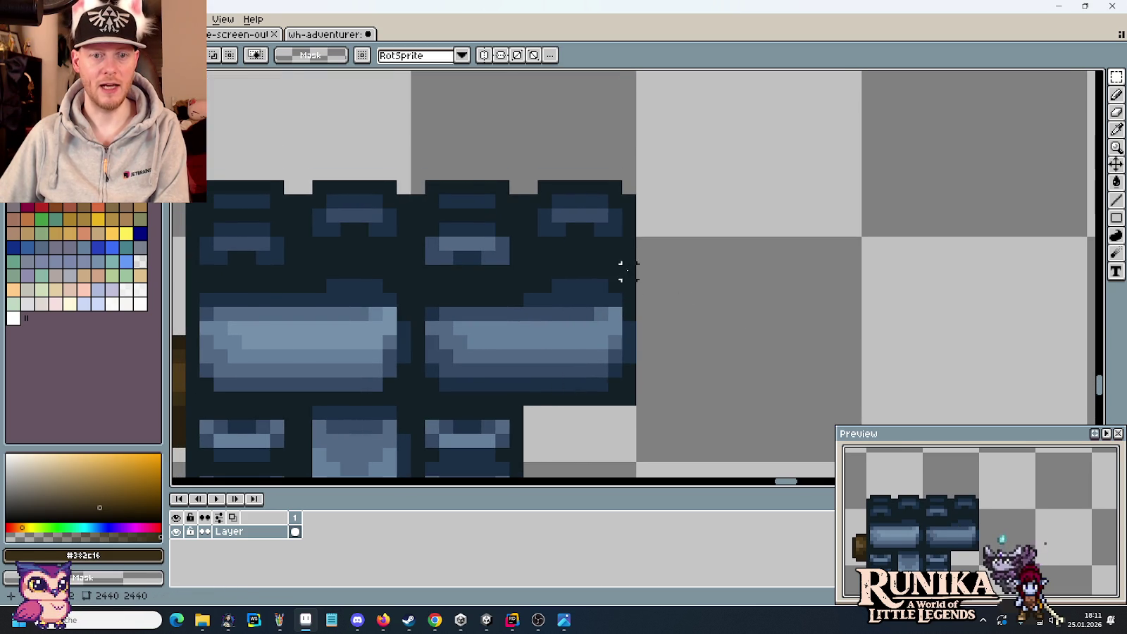
mouse_move(628, 285)
left_mouse_down()
mouse_move(568, 166)
mouse_move(524, 166)
left_mouse_up()
key("Delete")
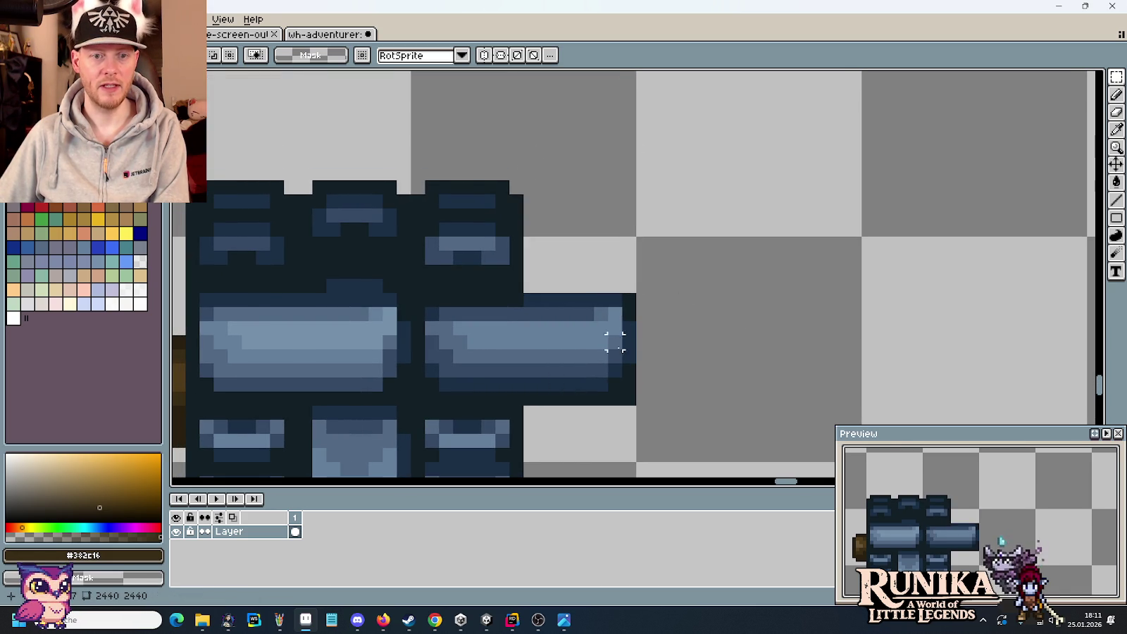
Shift the right-hand slate arm two pixels left and commit the change
left_click_drag(612, 334, 713, 205)
left_click_drag(727, 161, 448, 262)
key("Left")
key("Left")
key("Left")
key("Left")
left_click(754, 304)
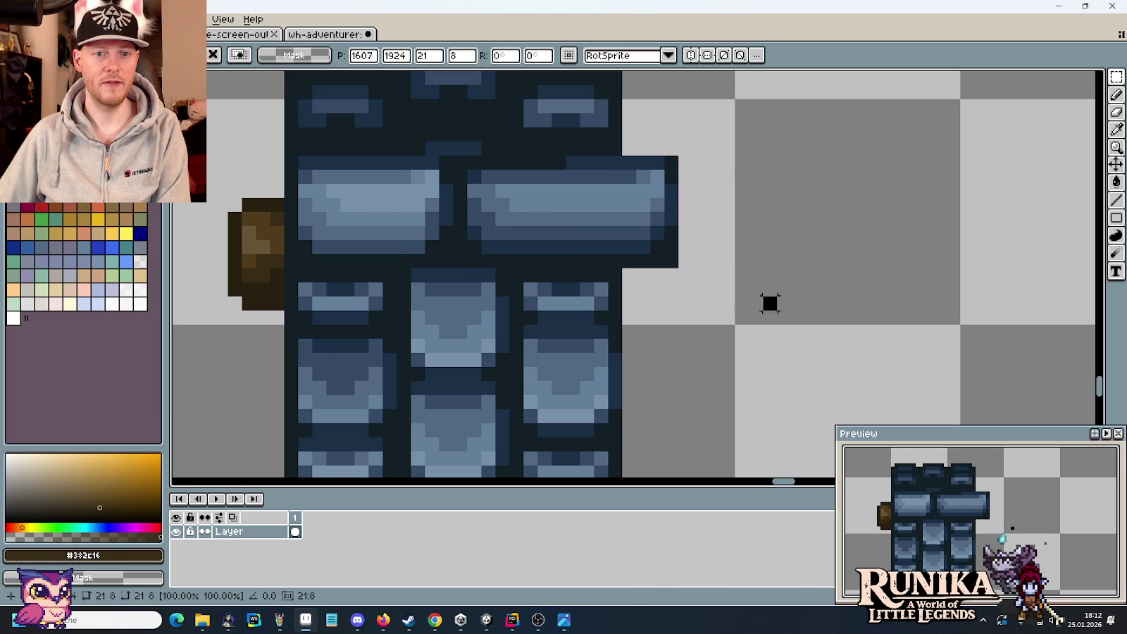
left_click_drag(723, 125, 620, 299)
key("Left")
key("Left")
key("Left")
key("Left")
left_click(755, 274)
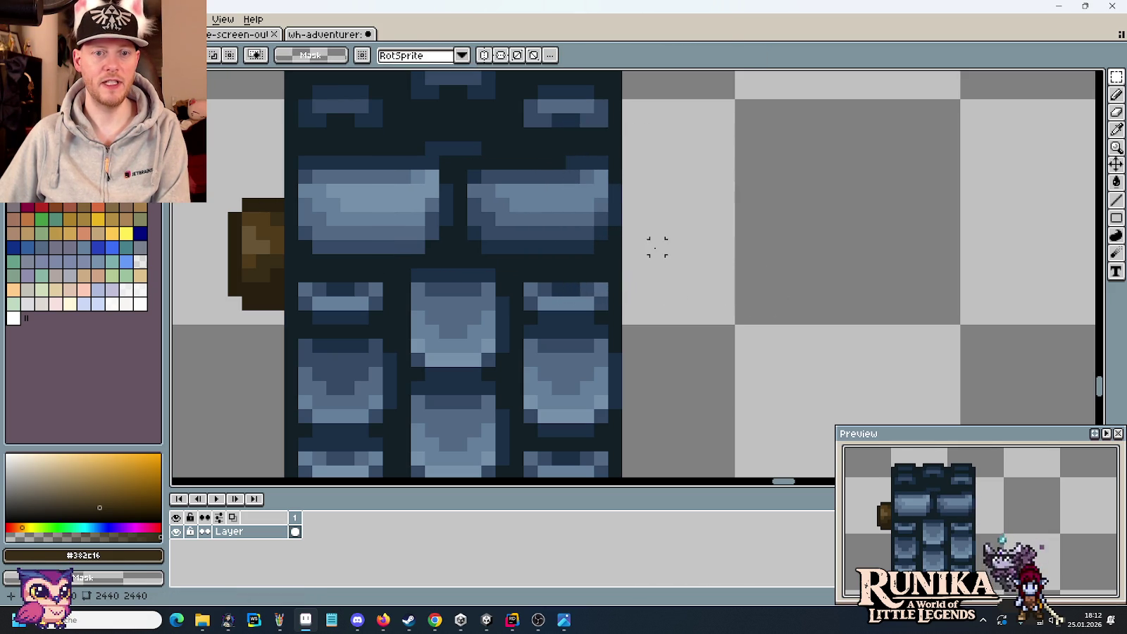
scroll(654, 244, "down", 3)
scroll(654, 243, "down", 1)
left_click_drag(654, 244, 648, 180)
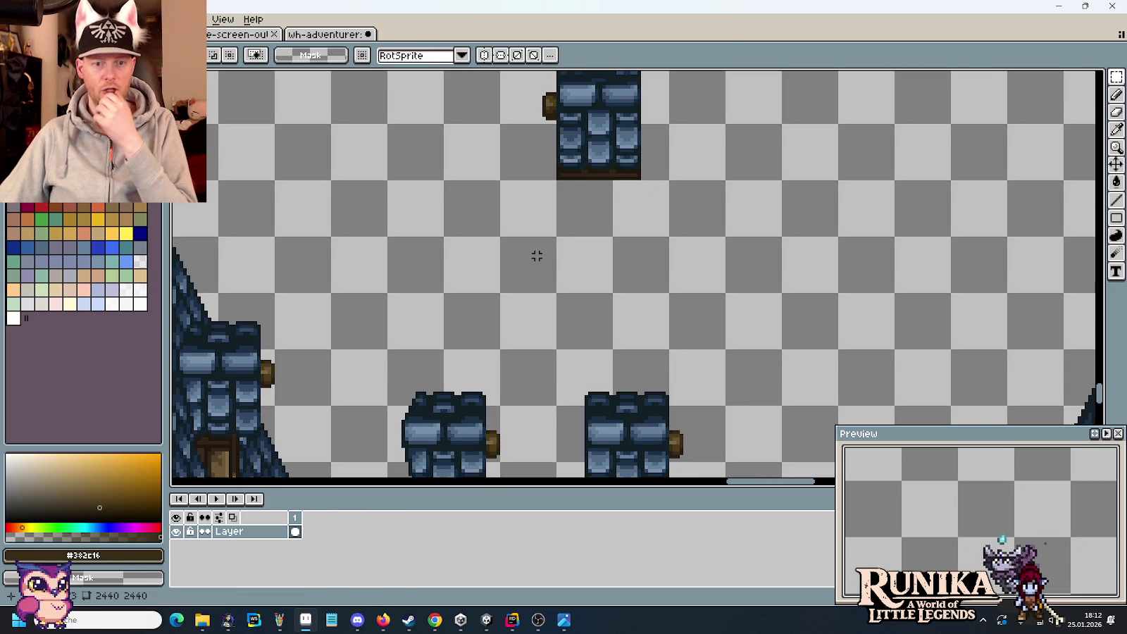
Erase the stray brown pixels from the shingle piece's bottom-left corner
left_click_drag(544, 309, 561, 226)
scroll(486, 380, "up", 2)
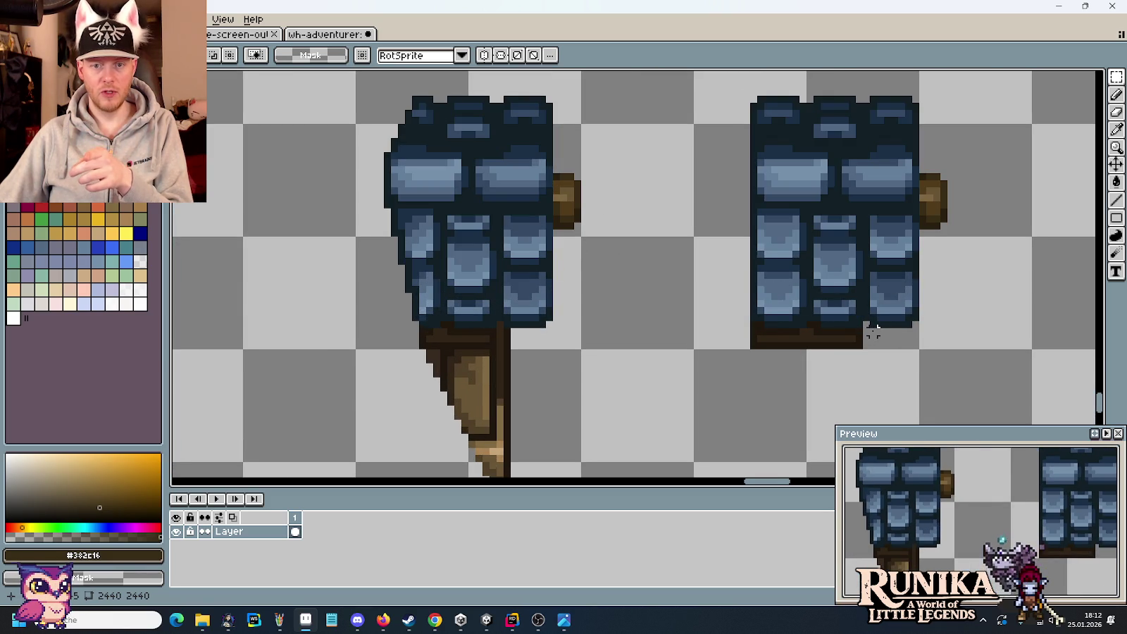
scroll(769, 238, "up", 2)
scroll(683, 236, "down", 5)
scroll(655, 218, "up", 2)
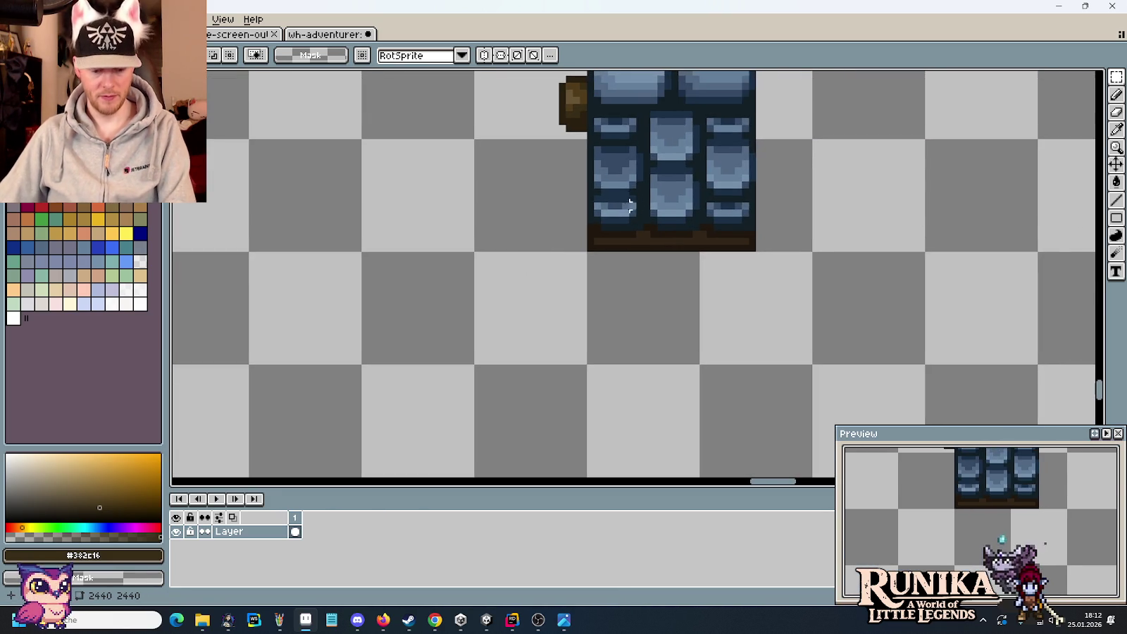
scroll(630, 205, "up", 2)
key("b")
left_click(542, 272, "alt")
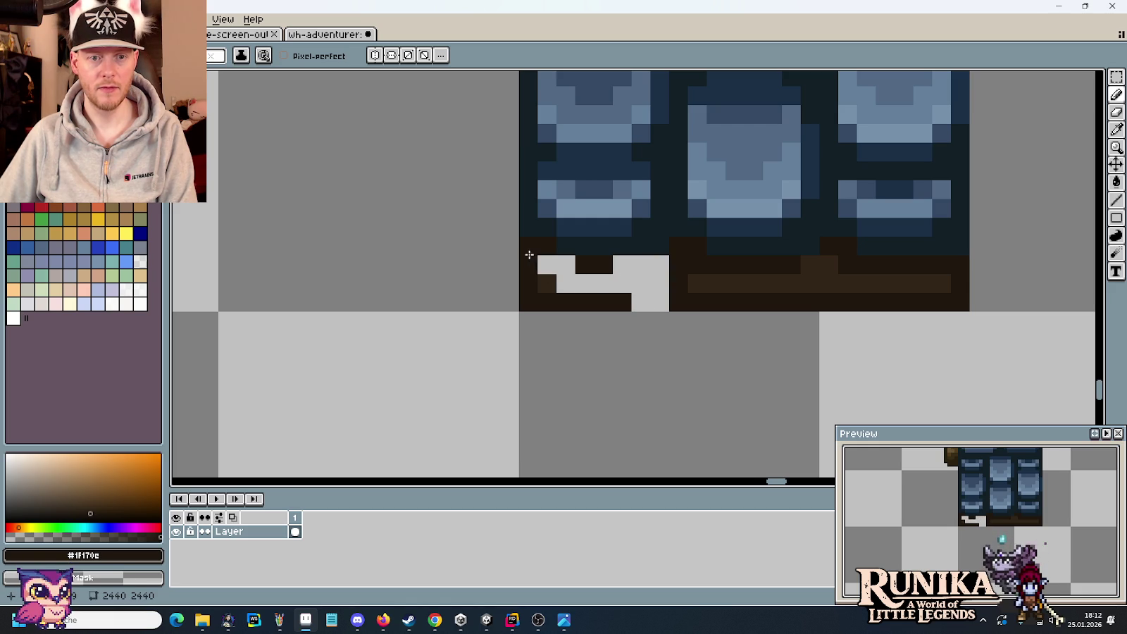
scroll(529, 254, "up", 2)
mouse_move(557, 231)
left_mouse_down()
mouse_move(531, 307)
mouse_move(743, 320)
mouse_move(577, 402)
mouse_move(504, 376)
left_mouse_up()
left_click(793, 378)
Redraw the corner's dark navy #121F26 outline, undoing the misplaced pixel
left_click(629, 221, "alt")
left_click(588, 225)
left_click(697, 344)
scroll(723, 334, "down", 2)
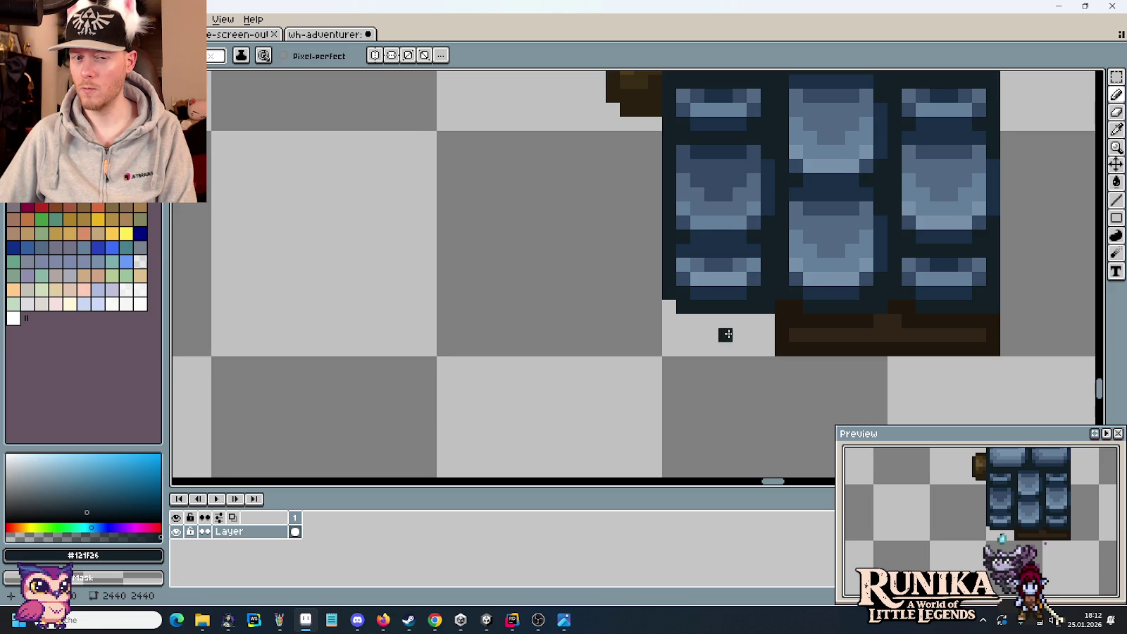
scroll(649, 325, "up", 2)
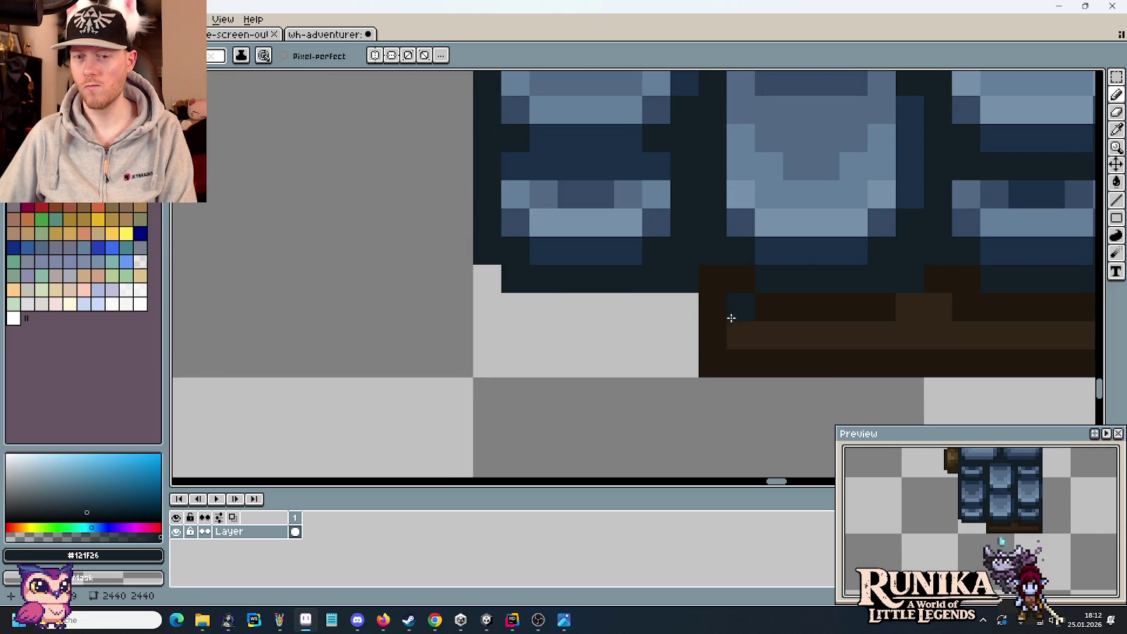
left_click(486, 307)
key("ctrl+z")
key("ctrl+z")
scroll(511, 361, "down", 3)
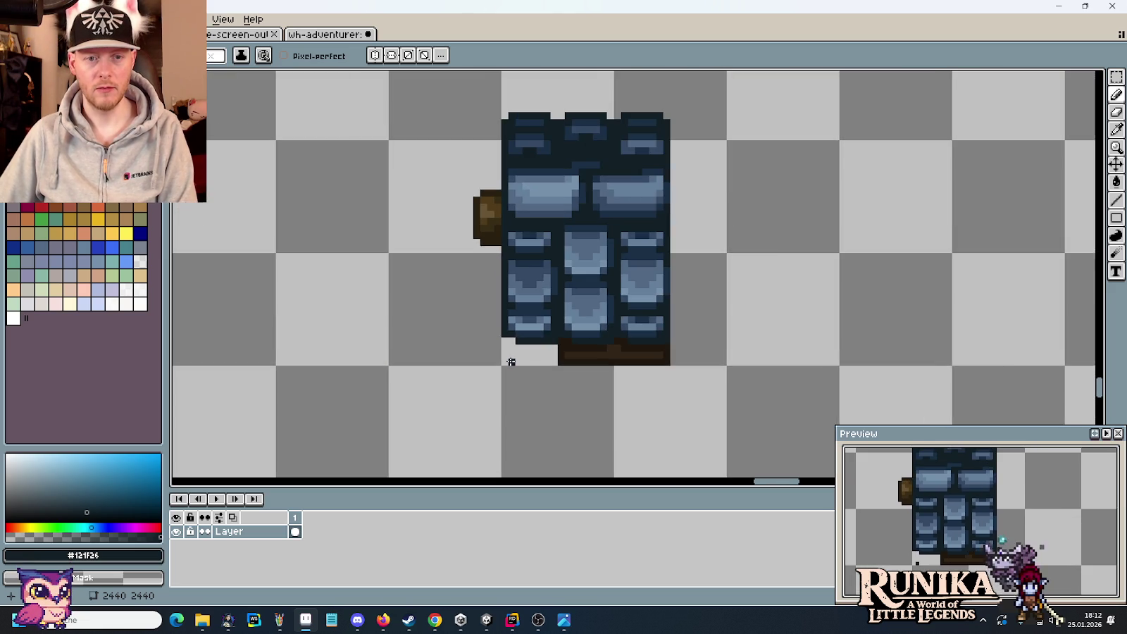
scroll(601, 312, "down", 4)
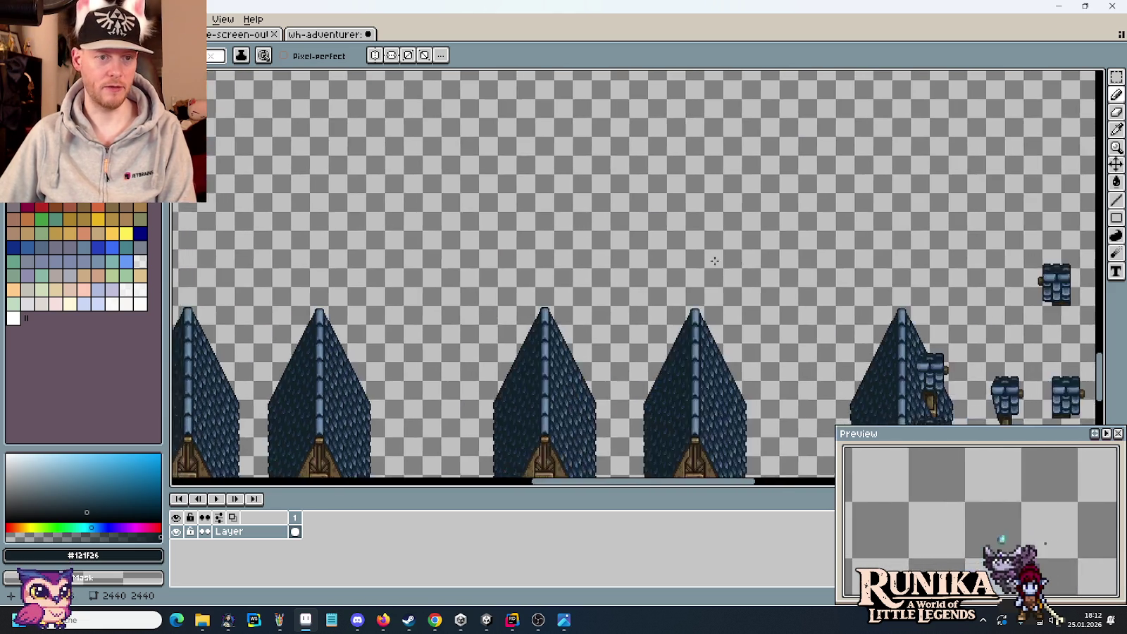
Notch a dark navy pixel into the brown bottom trim of the shingle tiles
scroll(493, 253, "up", 2)
scroll(536, 273, "up", 3)
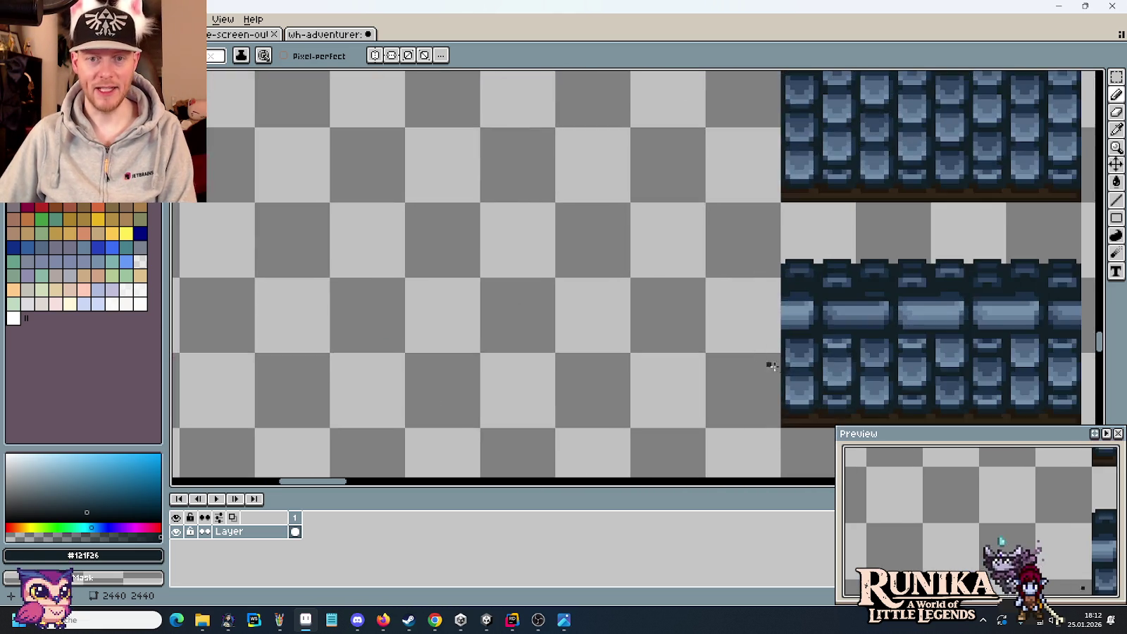
scroll(536, 273, "up", 2)
scroll(529, 407, "up", 1)
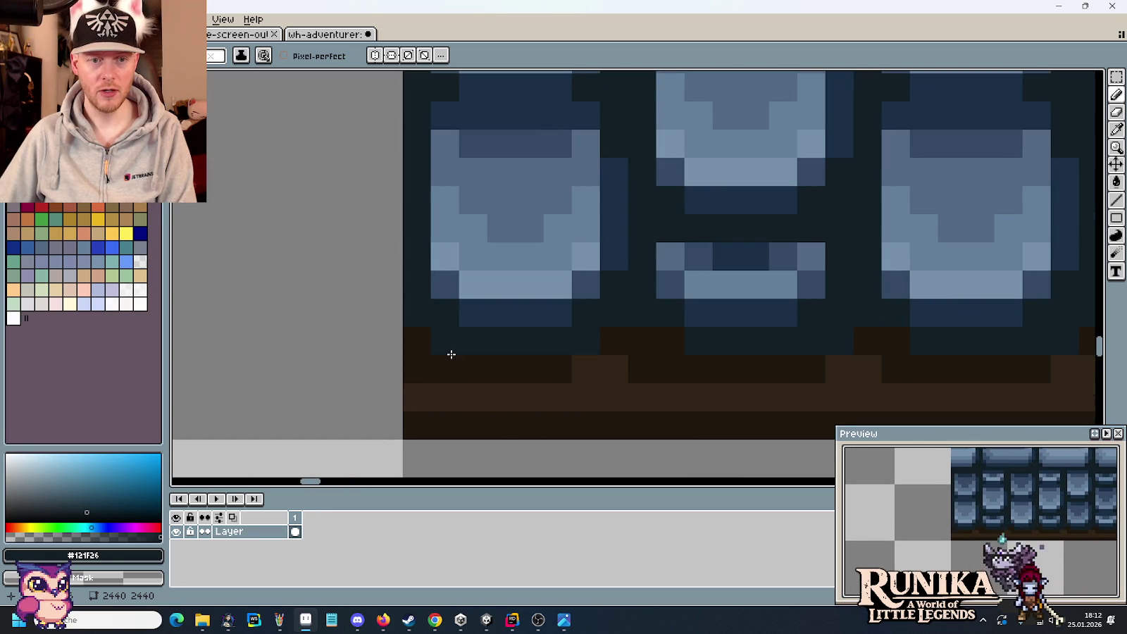
scroll(451, 354, "down", 2)
scroll(619, 372, "up", 1)
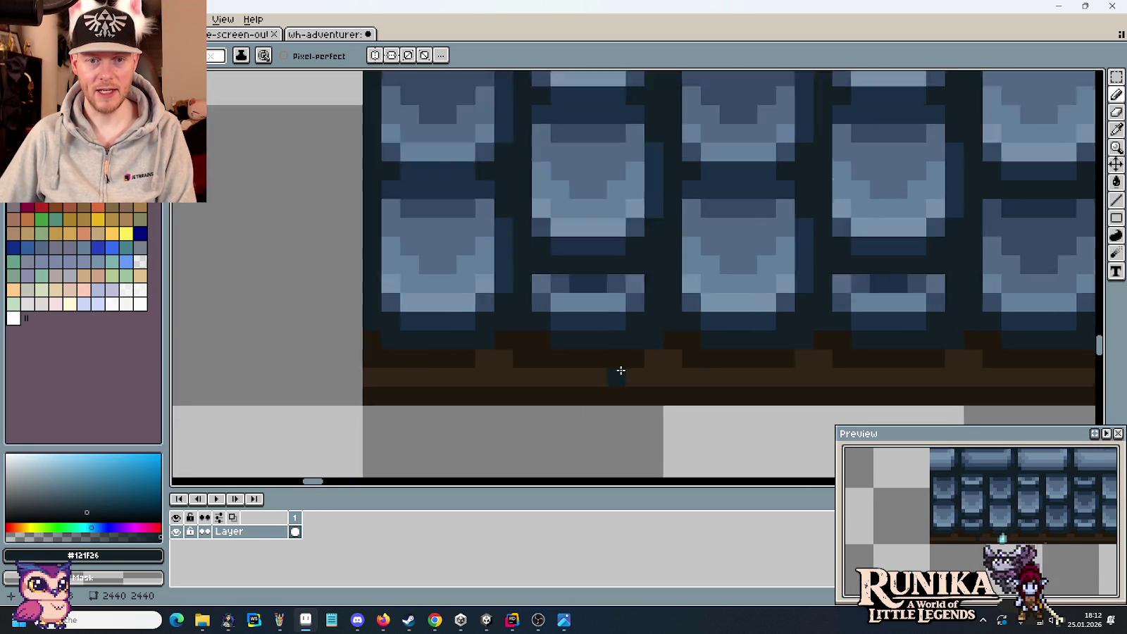
scroll(755, 354, "up", 2)
left_click(712, 372)
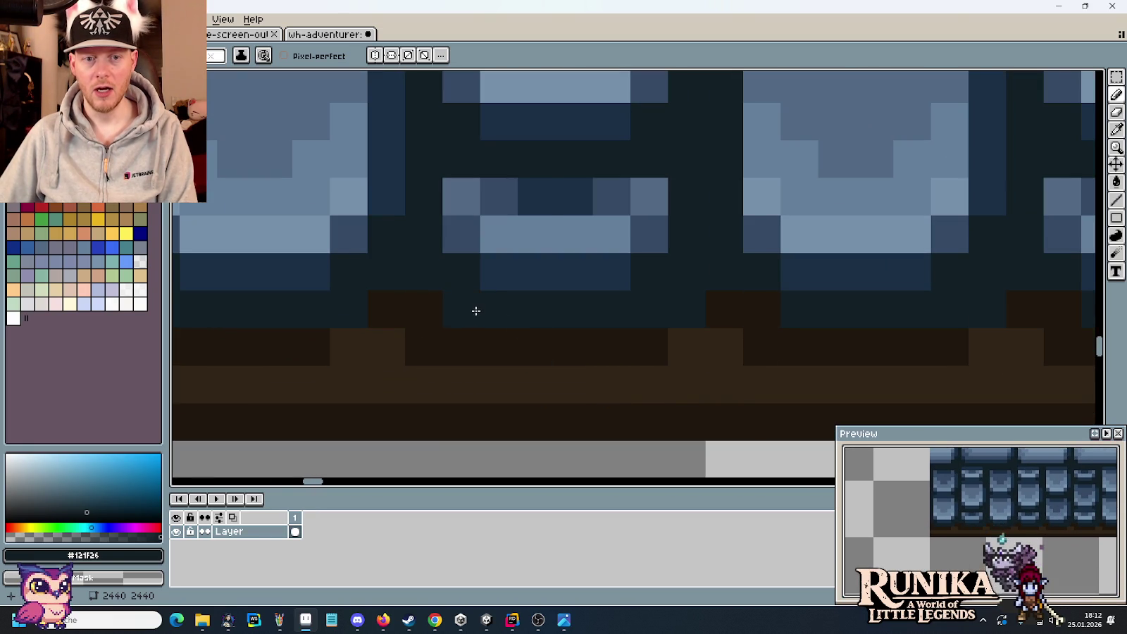
Pan along the wall trim and add another dark navy pixel on the roof's bottom edge
left_click_drag(475, 310, 367, 256)
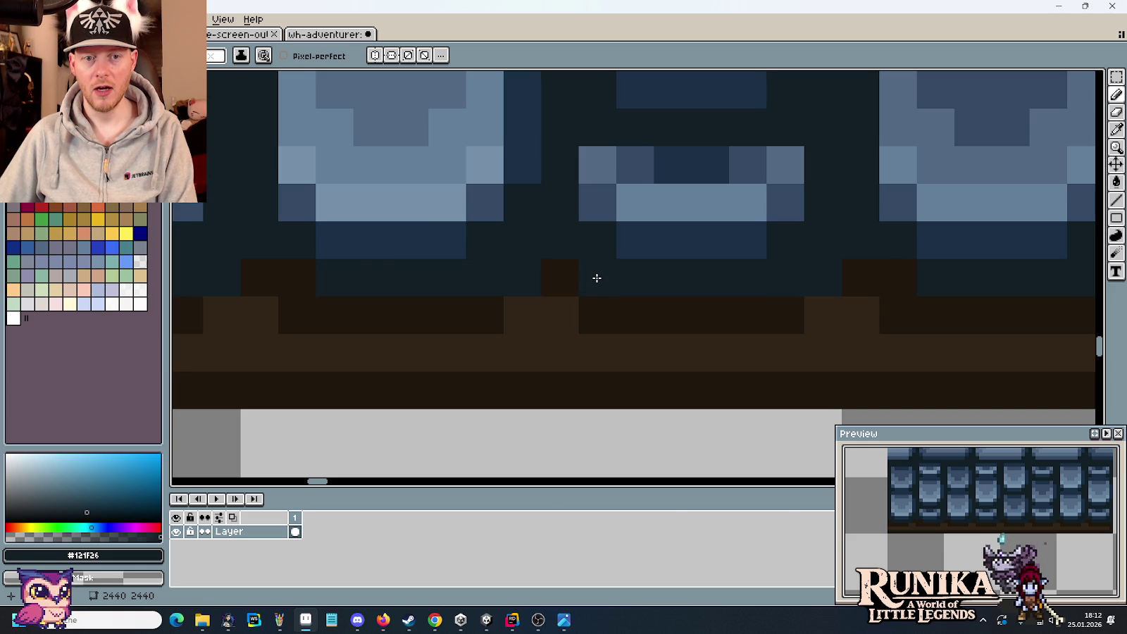
scroll(597, 278, "down", 2)
scroll(597, 281, "down", 2)
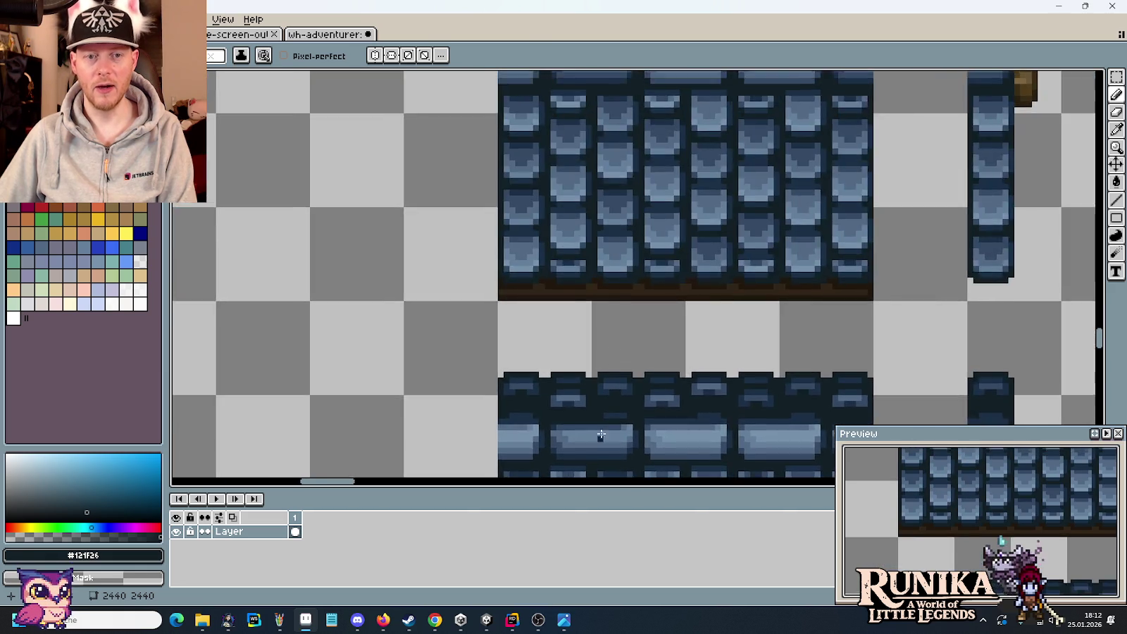
scroll(620, 288, "up", 2)
scroll(624, 291, "down", 2)
scroll(626, 294, "up", 1)
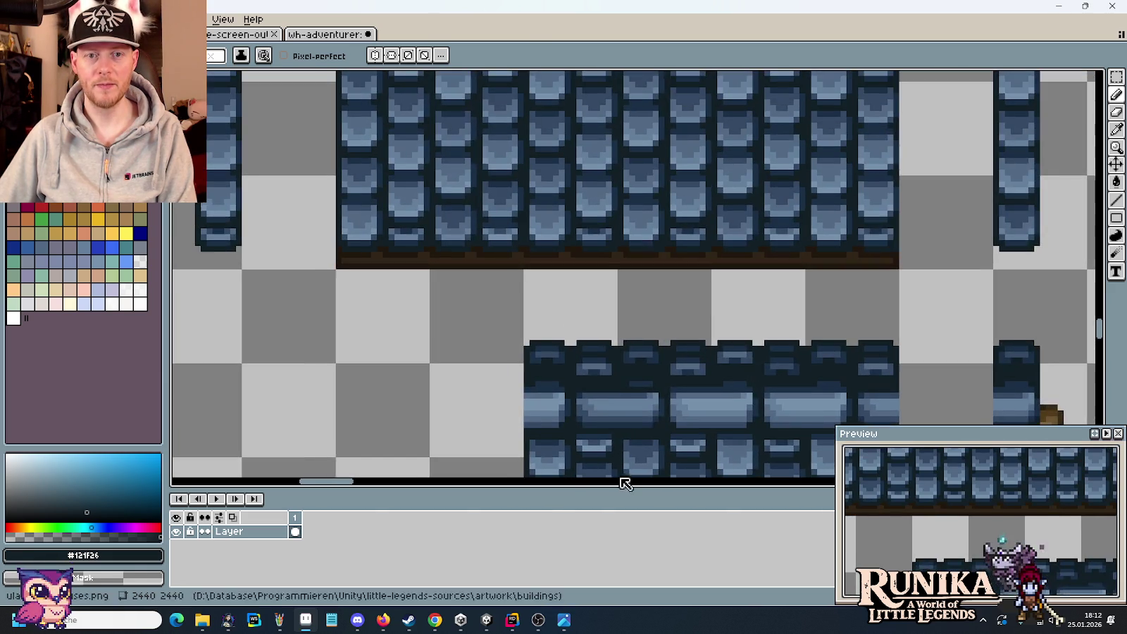
scroll(667, 253, "up", 1)
scroll(672, 254, "up", 2)
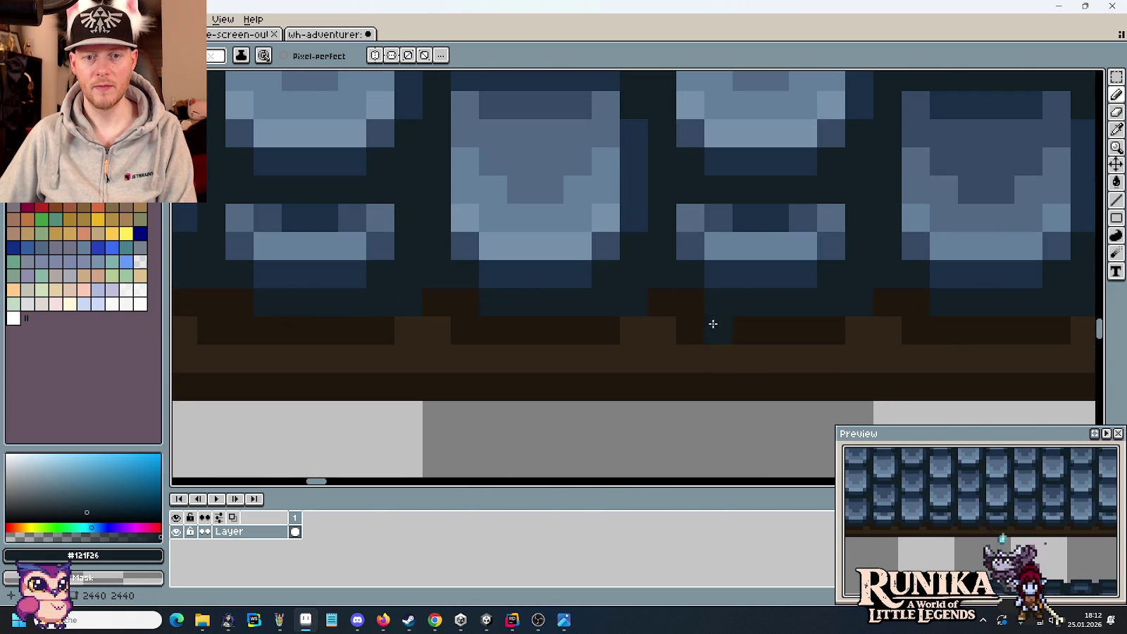
scroll(687, 309, "down", 1)
scroll(698, 338, "down", 2)
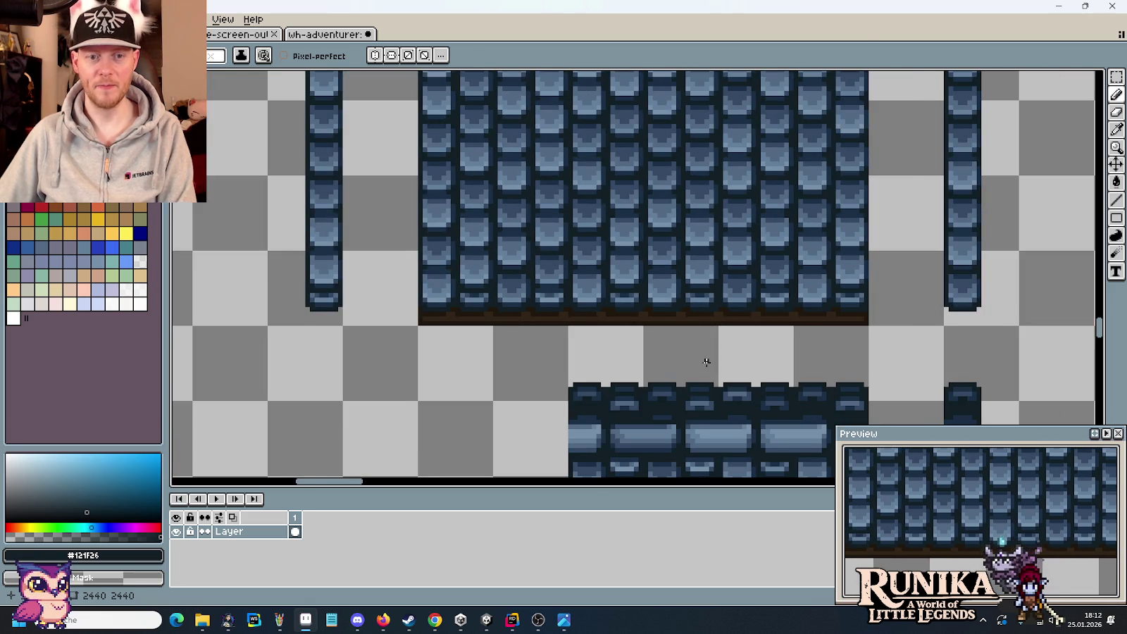
scroll(706, 361, "down", 1)
scroll(457, 269, "left", 2)
scroll(458, 269, "up", 2)
scroll(699, 215, "up", 1)
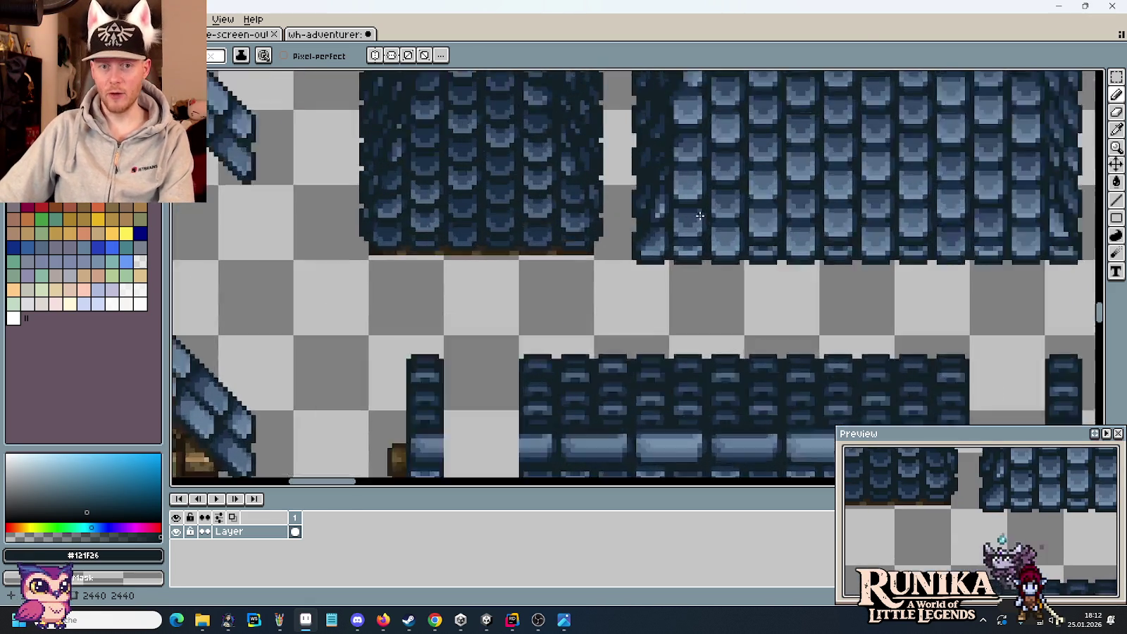
scroll(700, 215, "up", 2)
scroll(767, 332, "up", 1)
left_click(788, 347)
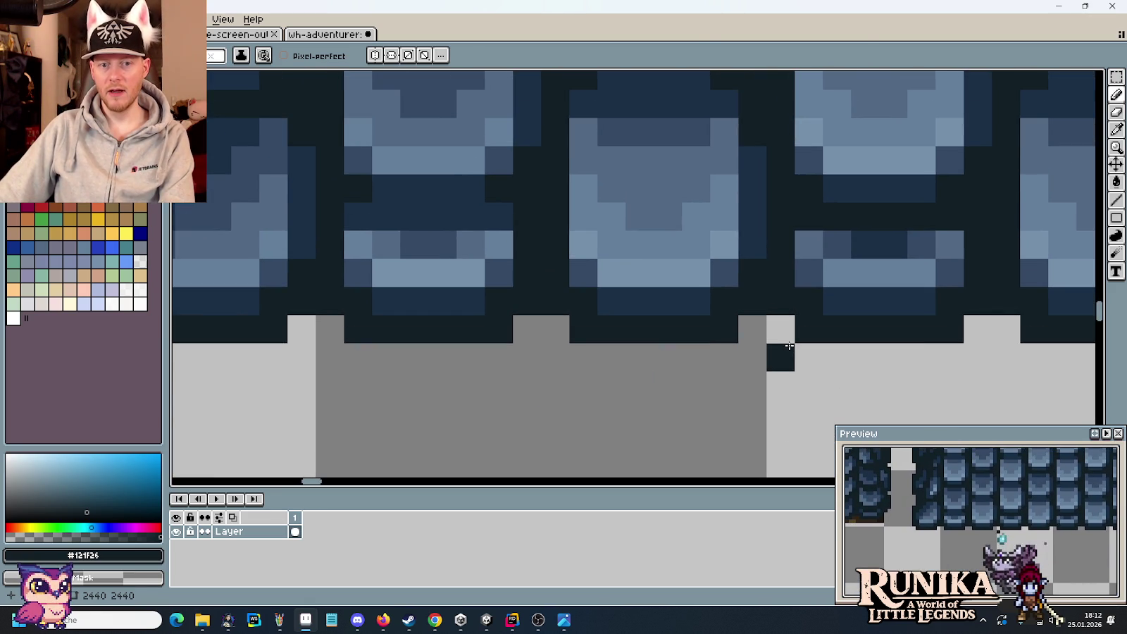
scroll(571, 394, "down", 2)
scroll(569, 390, "down", 2)
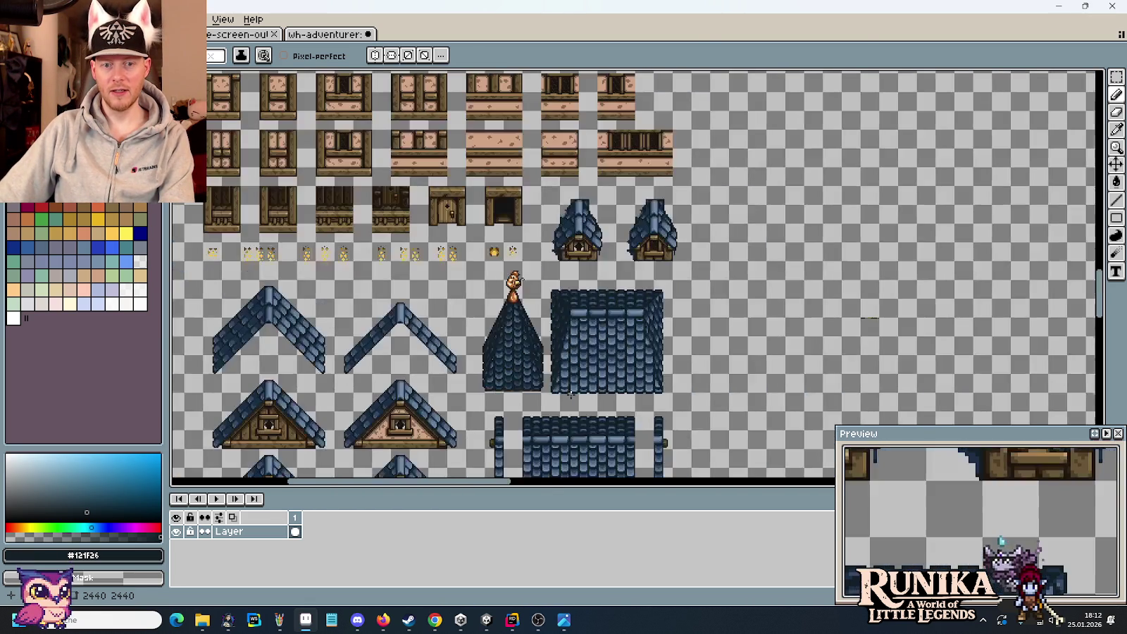
Pan and zoom to centre the standalone dormer tile with its wooden post
left_click_drag(951, 584, 707, 374)
scroll(706, 374, "up", 3)
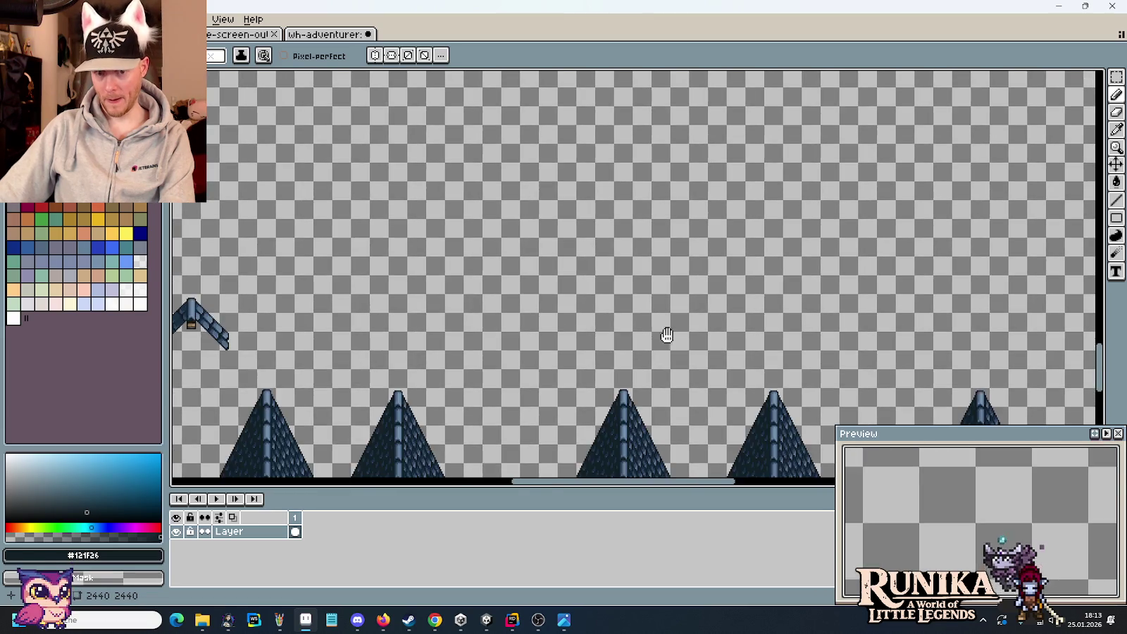
scroll(666, 335, "up", 2)
scroll(797, 299, "up", 2)
scroll(797, 299, "up", 1)
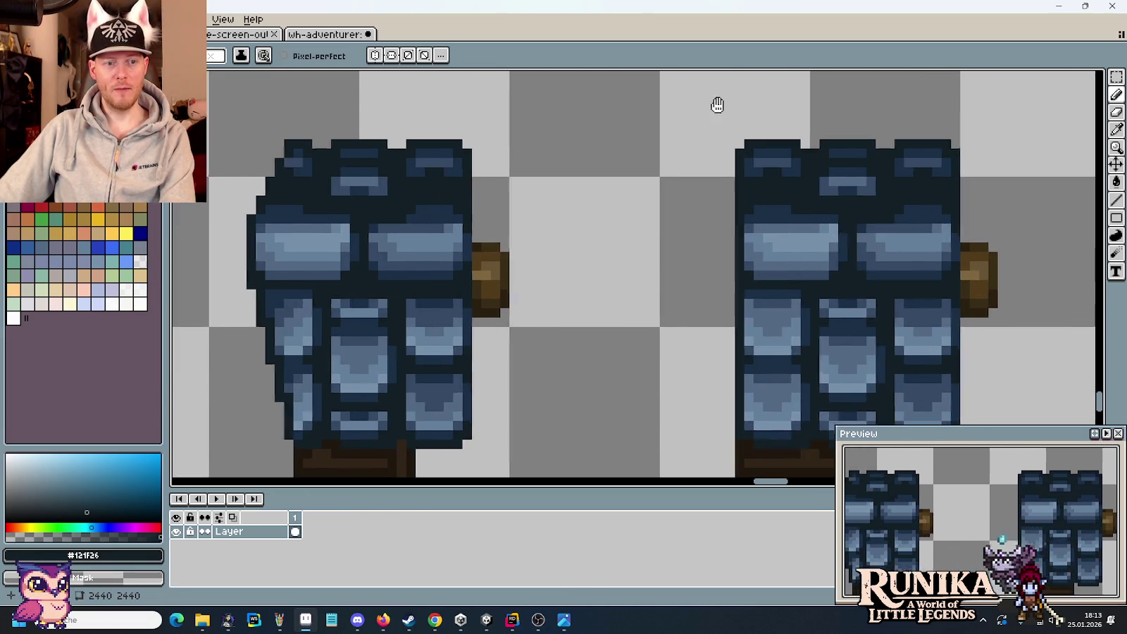
left_click_drag(717, 105, 784, 239)
scroll(730, 364, "up", 1)
scroll(594, 322, "up", 1)
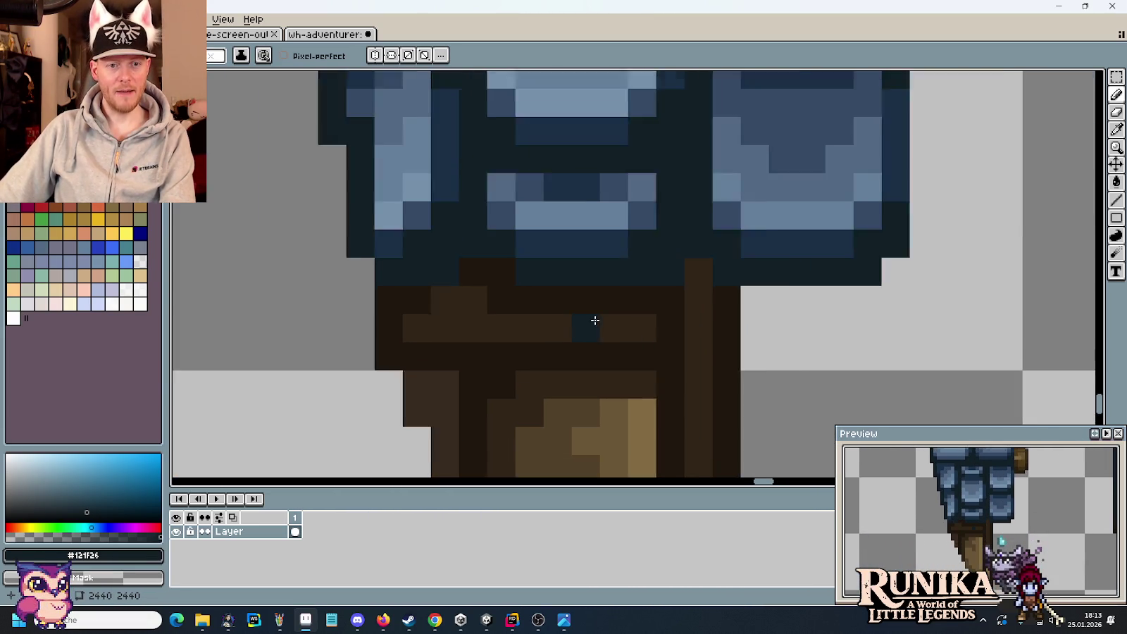
scroll(497, 322, "up", 1)
scroll(485, 323, "down", 4)
scroll(579, 402, "down", 2)
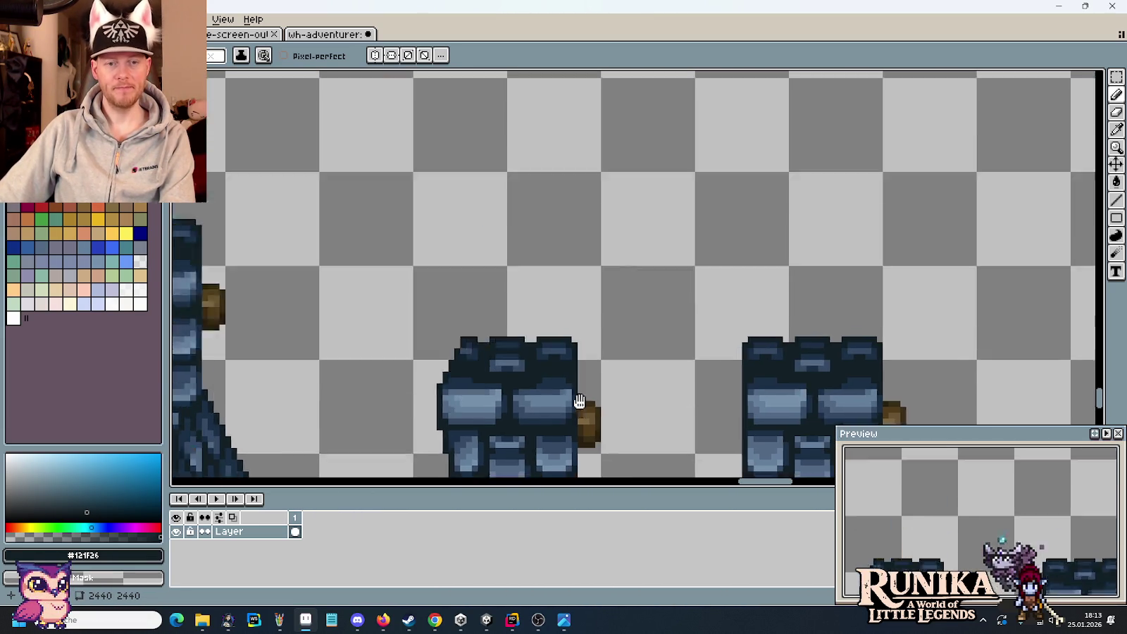
scroll(608, 290, "down", 2)
scroll(609, 290, "up", 3)
scroll(662, 324, "up", 1)
scroll(634, 375, "up", 1)
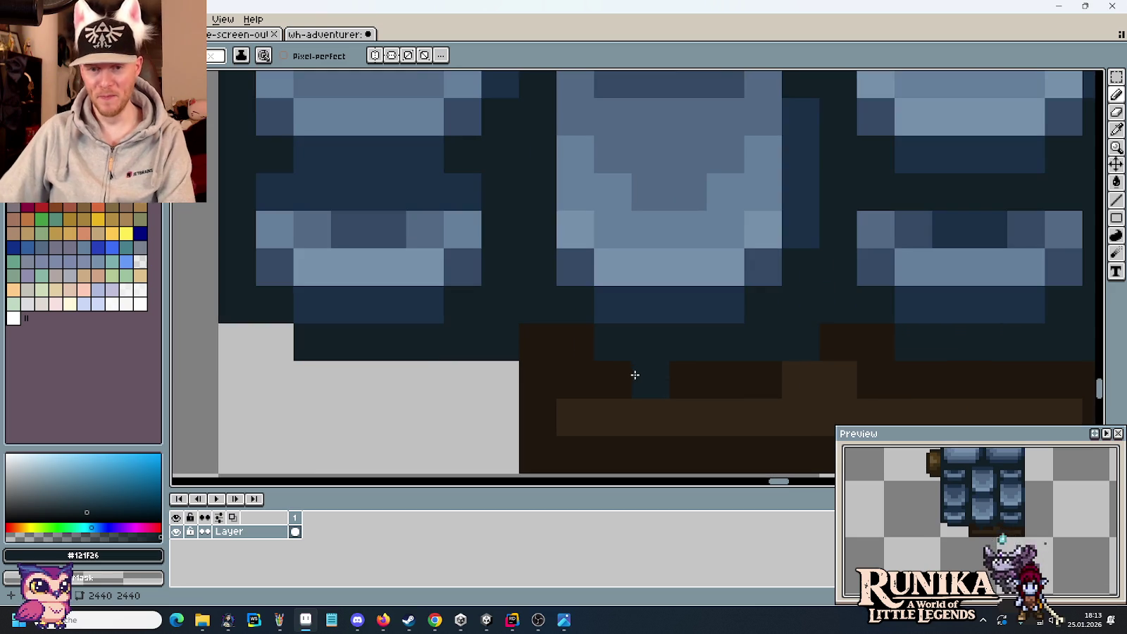
Repaint stray trim pixels in browns #312517 and #1f170c
left_click(850, 330, "alt")
left_click(810, 338)
left_click(826, 389, "alt")
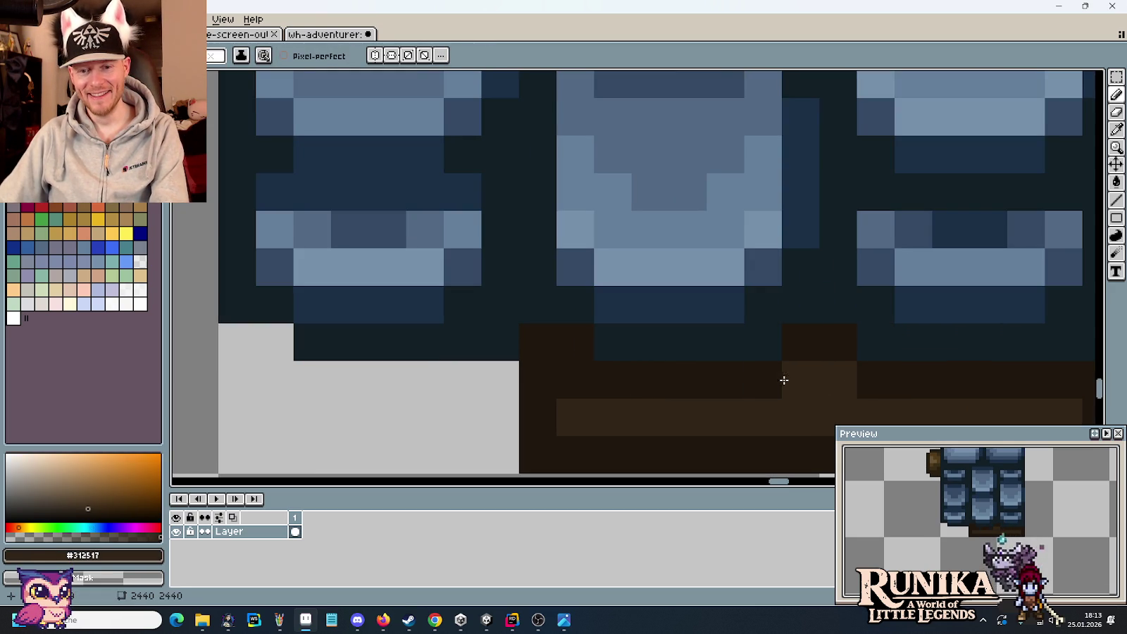
left_click(872, 372, "alt")
left_click(760, 416)
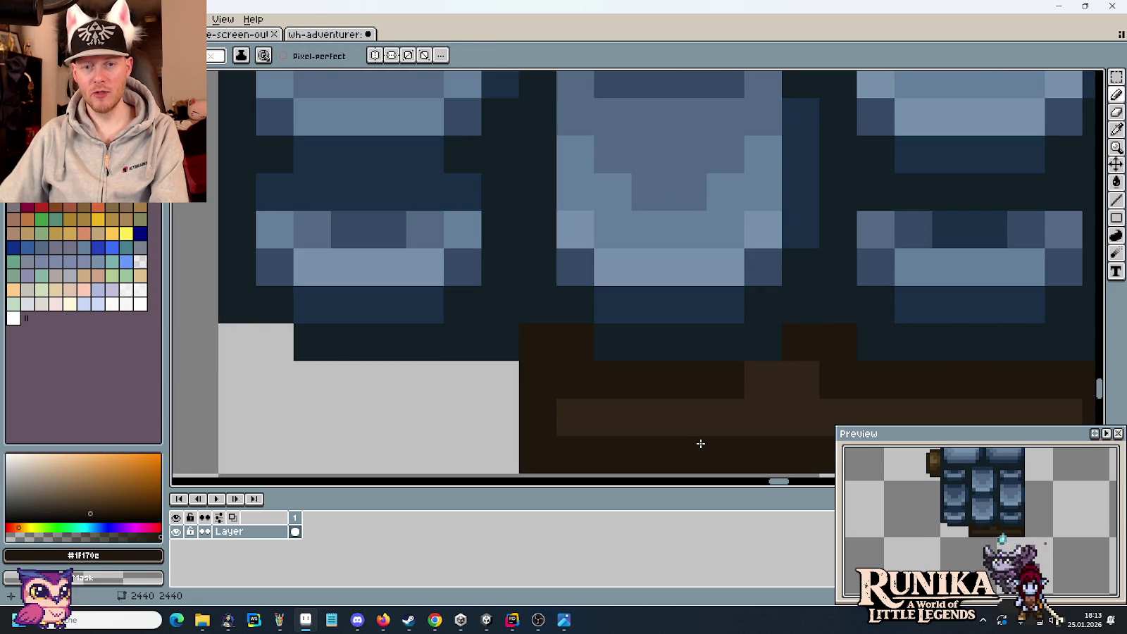
Undo the stray dark pixel in the brown band and turn the navy edge pixel dark brown
scroll(701, 443, "down", 3)
left_click_drag(676, 435, 688, 396)
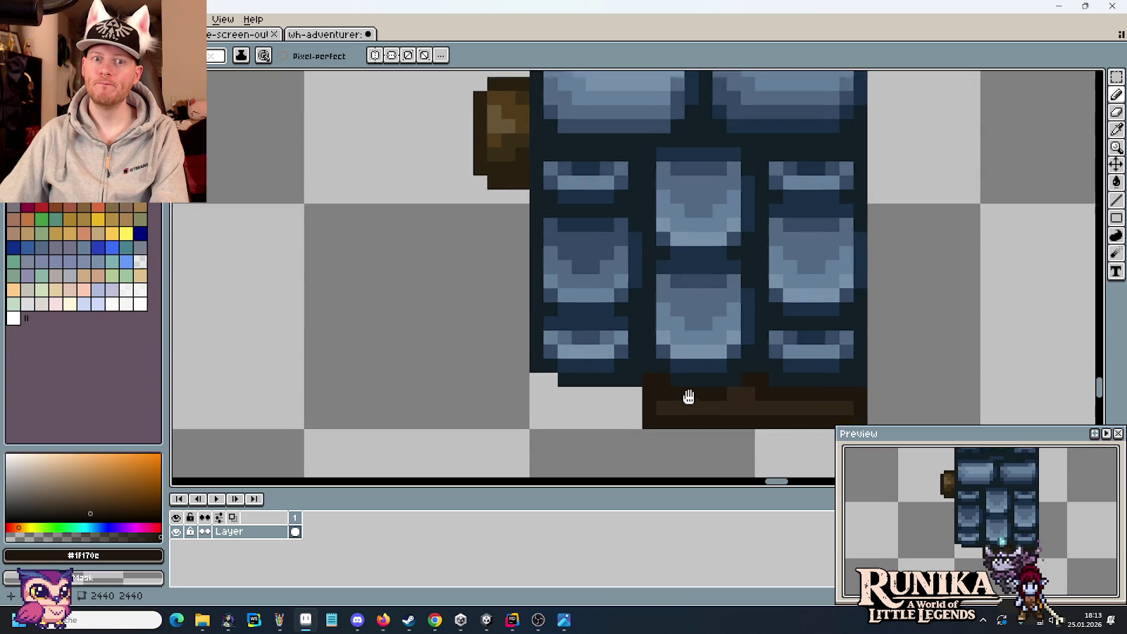
scroll(689, 397, "up", 2)
scroll(688, 387, "up", 1)
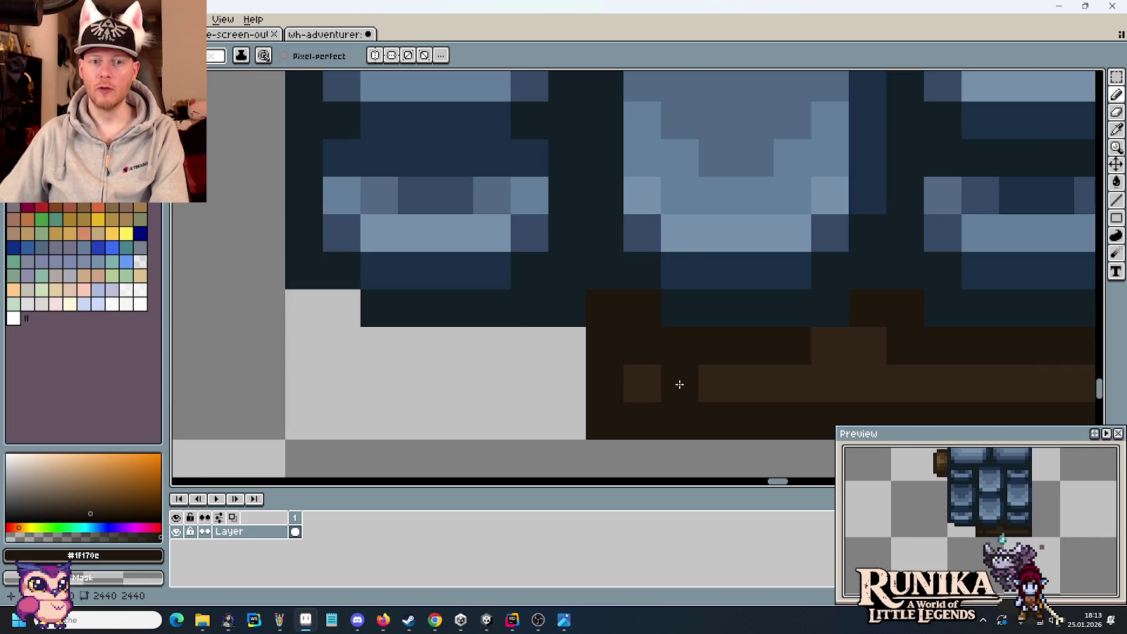
key("ctrl+z")
left_click(582, 310)
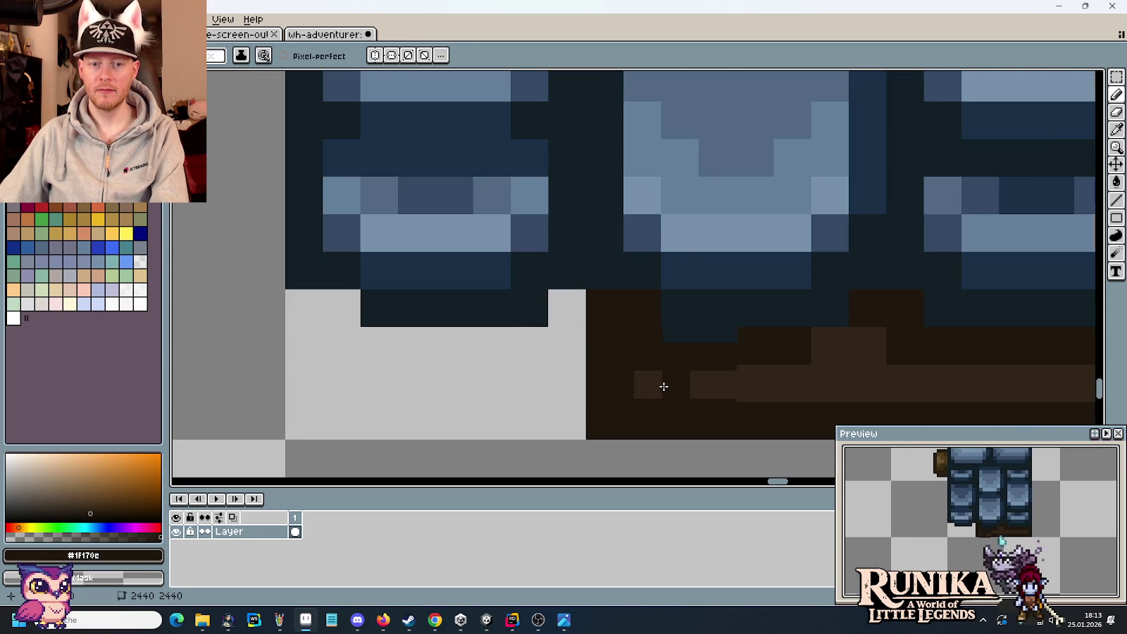
Sample the dark navy outline colour and bring the loose dormer pieces and roof into view
scroll(664, 386, "down", 3)
scroll(664, 387, "down", 1)
scroll(624, 370, "up", 3)
left_click(593, 352, "alt")
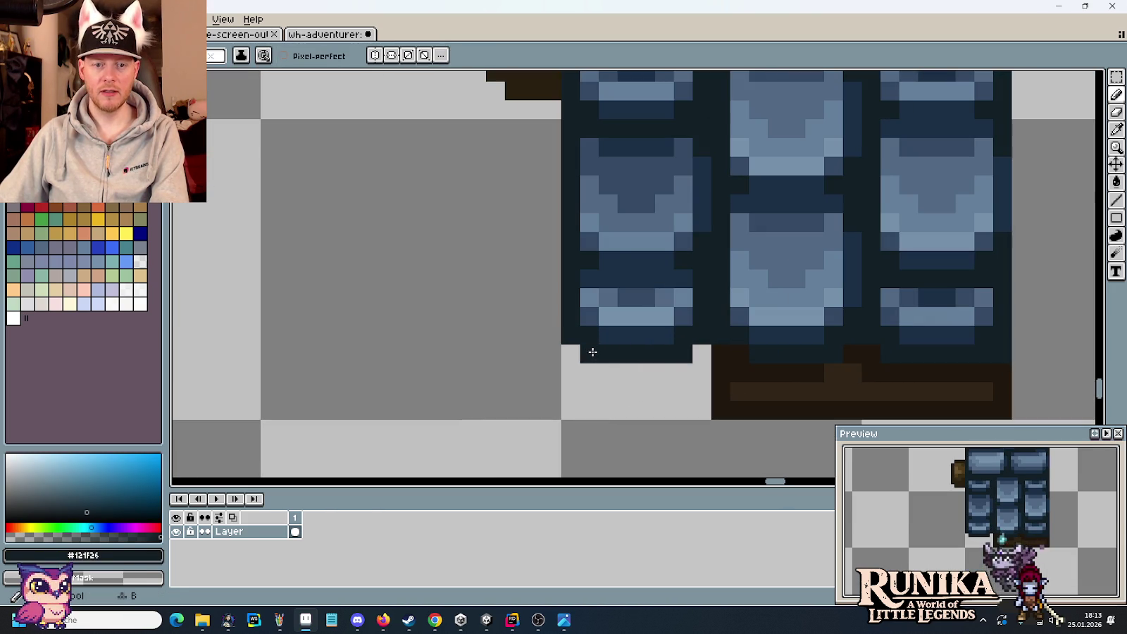
scroll(592, 353, "down", 2)
scroll(589, 389, "down", 2)
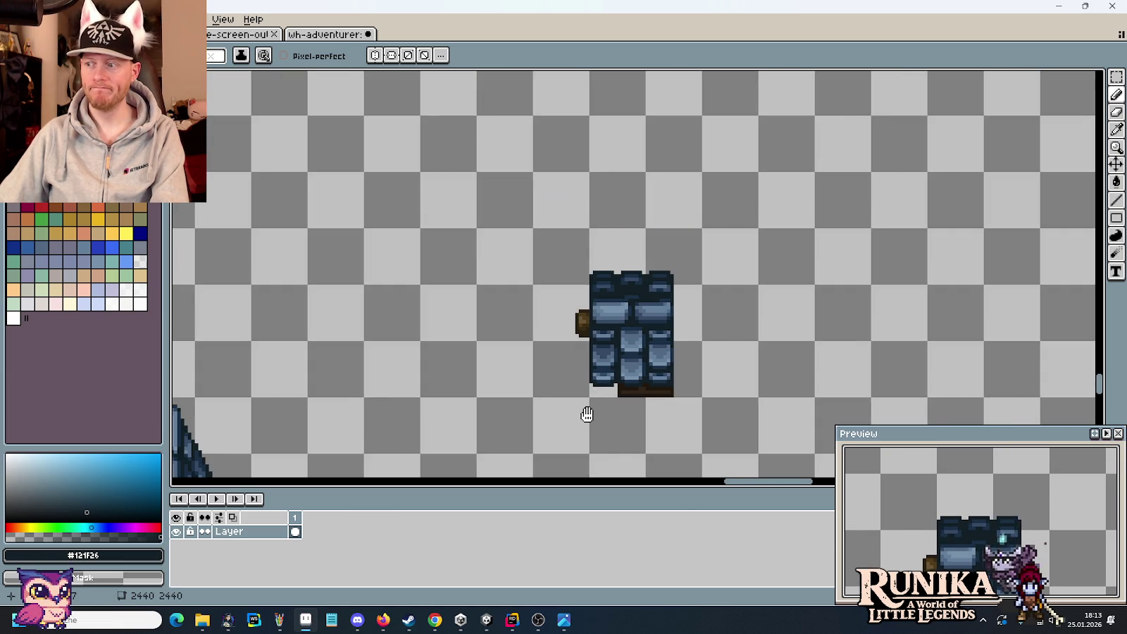
mouse_move(587, 413)
left_mouse_down()
mouse_move(656, 311)
mouse_move(651, 249)
left_mouse_up()
Copy the top dormer piece and drop the copy lower right
scroll(645, 341, "down", 1)
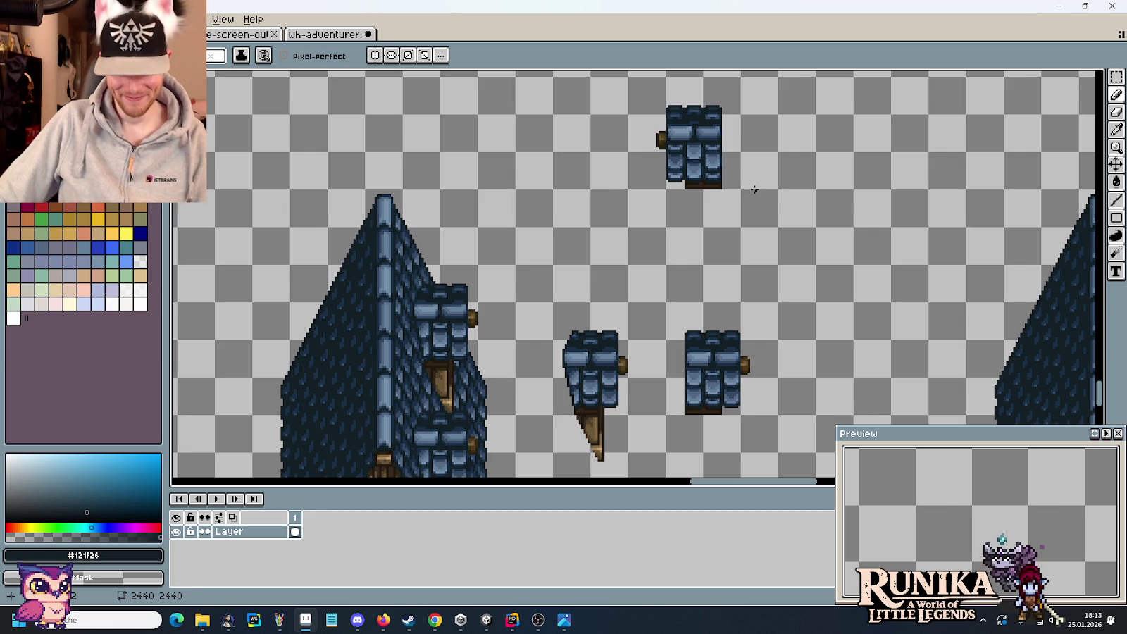
key("m")
left_click_drag(739, 188, 667, 77)
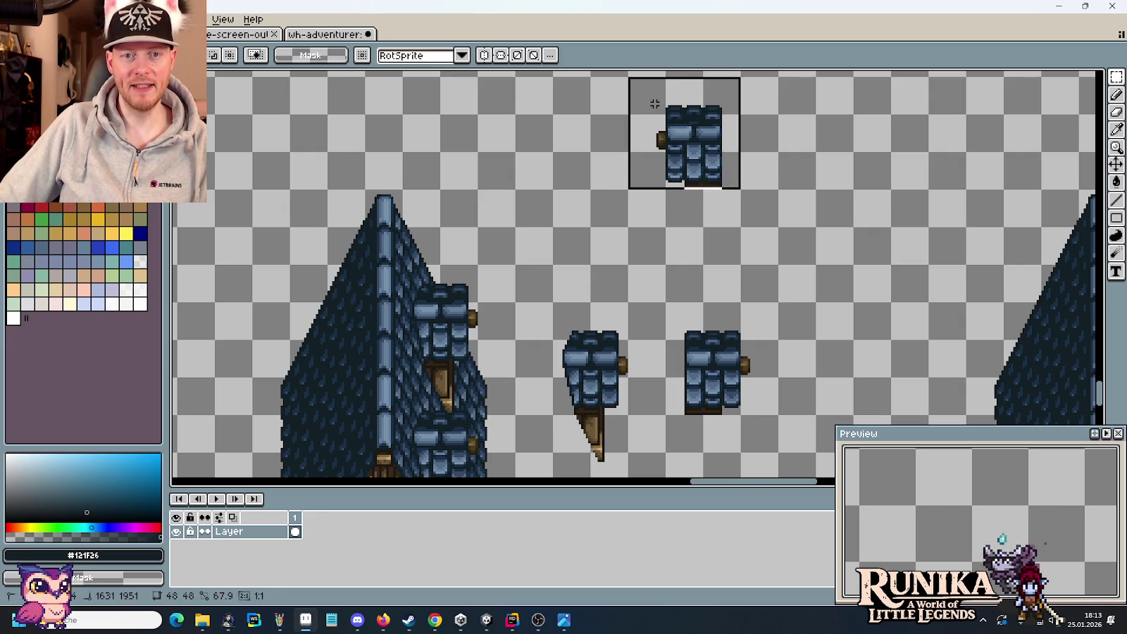
mouse_move(679, 145)
left_mouse_down()
mouse_move(711, 258)
mouse_move(649, 265)
mouse_move(611, 227)
left_mouse_up()
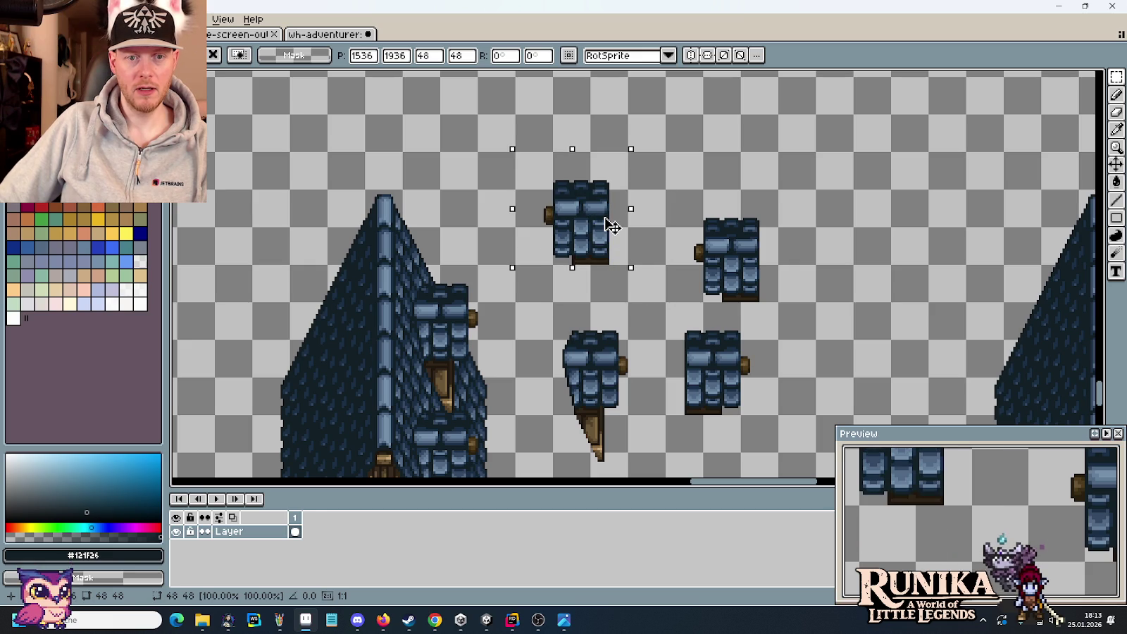
left_click(648, 329)
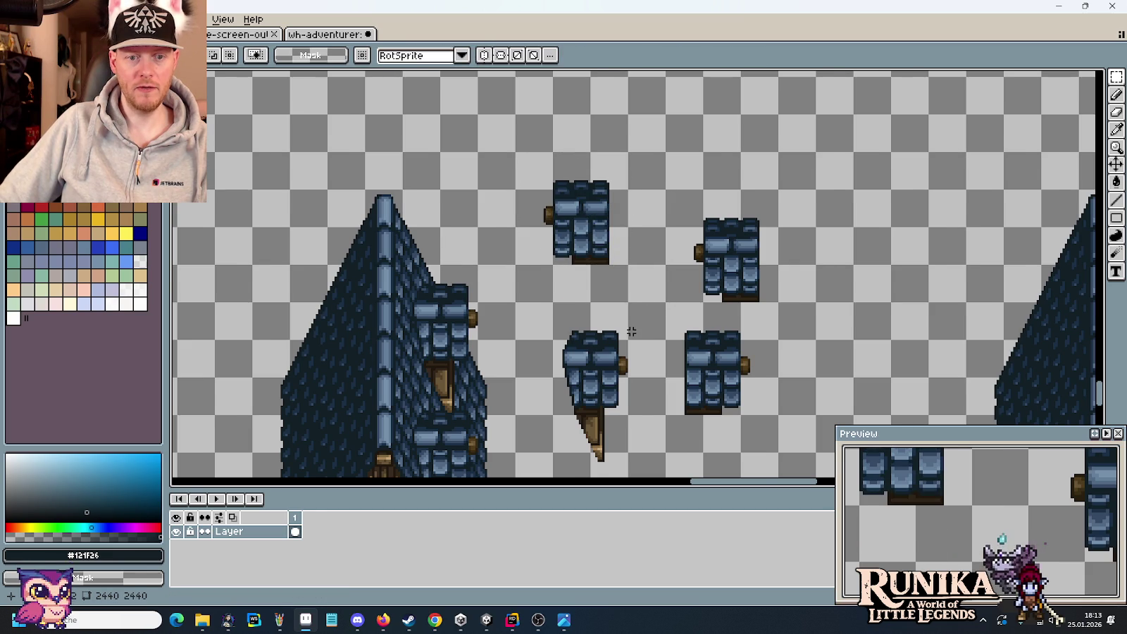
Lift the window section out of a house base
scroll(632, 331, "down", 2)
scroll(627, 320, "up", 1)
scroll(623, 310, "up", 1)
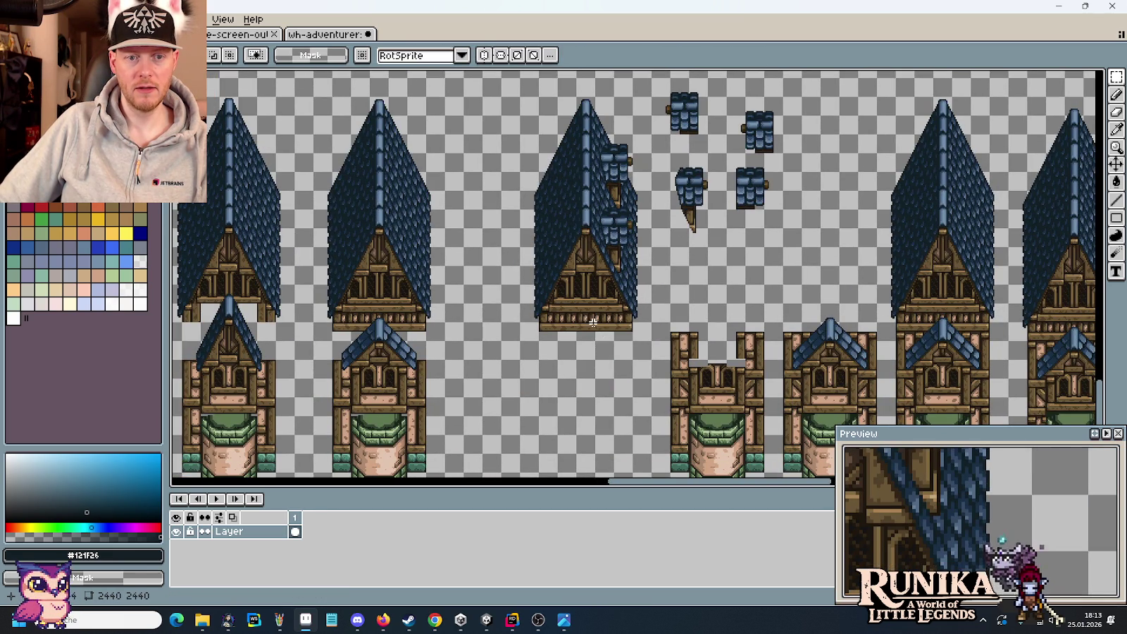
scroll(564, 320, "up", 3)
scroll(537, 292, "up", 1)
mouse_move(525, 286)
left_mouse_down()
mouse_move(624, 403)
mouse_move(1099, 77)
mouse_move(796, 271)
left_mouse_up()
Move the lower dormer pieces up into a row beside the other dormers
scroll(817, 231, "down", 1)
scroll(817, 231, "up", 1)
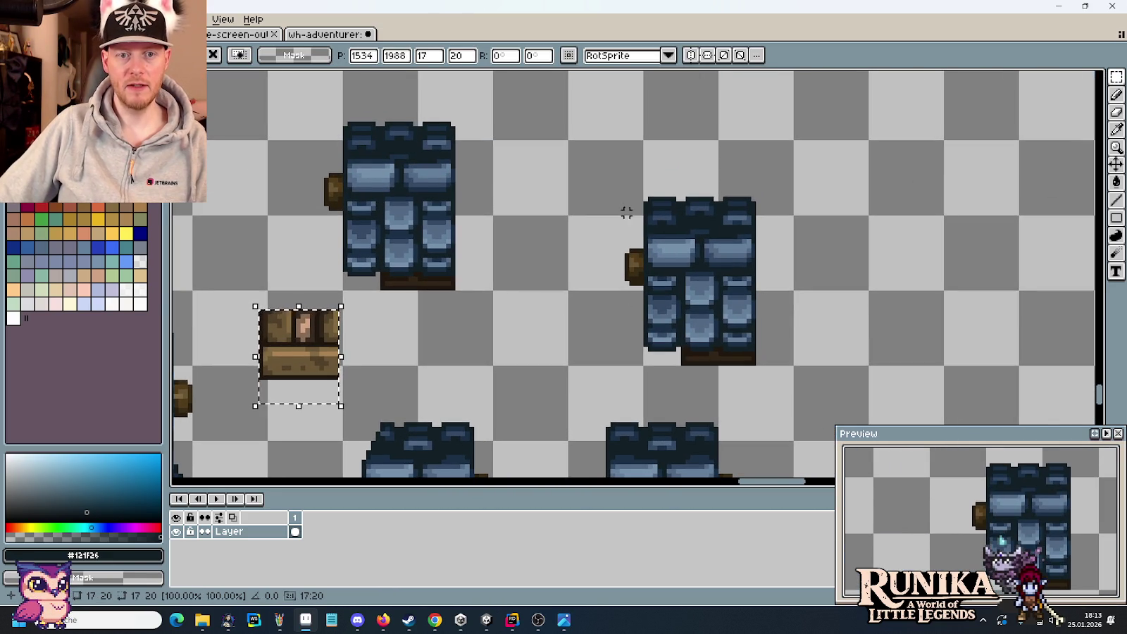
mouse_move(629, 214)
left_mouse_down()
mouse_move(678, 251)
mouse_move(737, 327)
mouse_move(598, 169)
left_mouse_up()
scroll(737, 326, "down", 1)
mouse_move(664, 357)
left_mouse_down()
mouse_move(757, 450)
mouse_move(698, 155)
left_mouse_up()
scroll(649, 319, "down", 3)
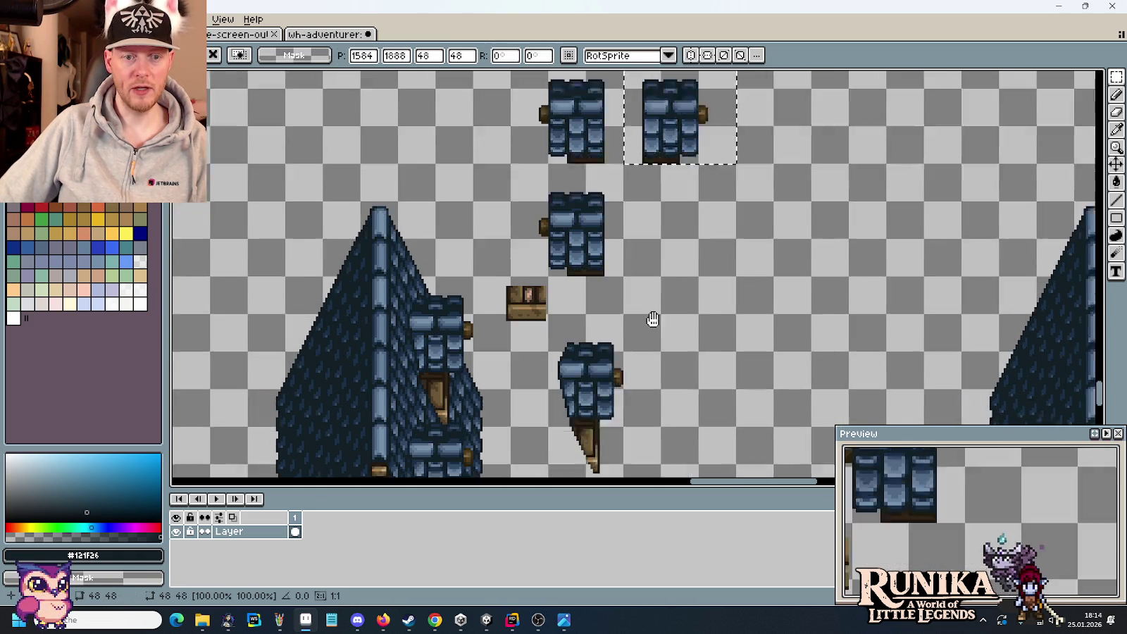
mouse_move(577, 282)
left_mouse_down()
mouse_move(650, 435)
mouse_move(727, 281)
left_mouse_up()
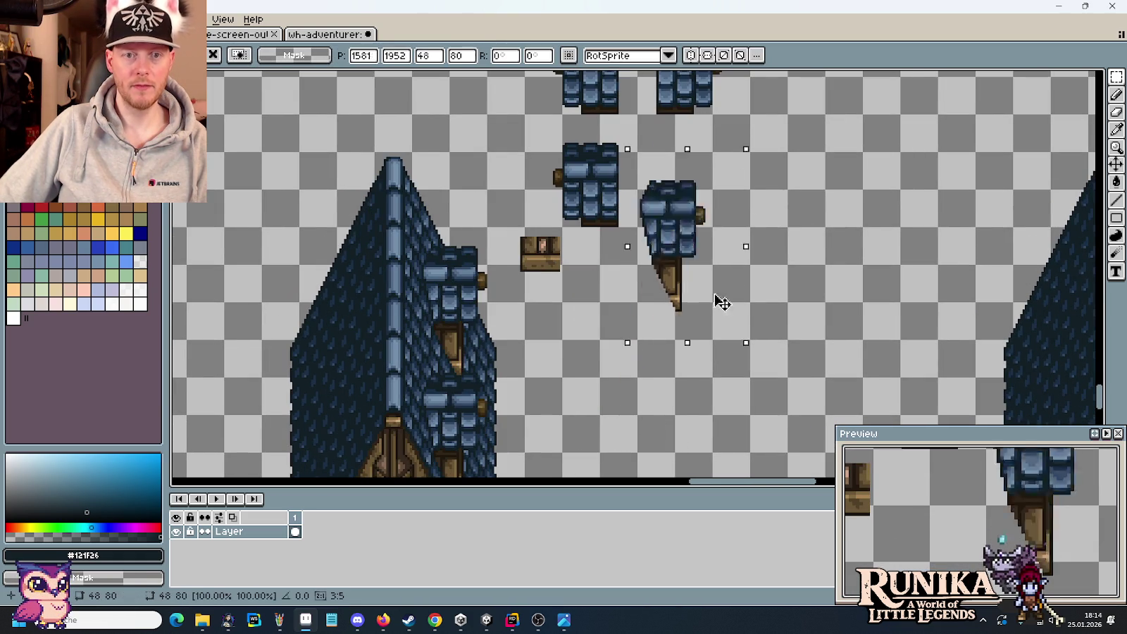
left_click(594, 267)
Select the timber window piece and move it beside the right dormer
scroll(595, 259, "up", 2)
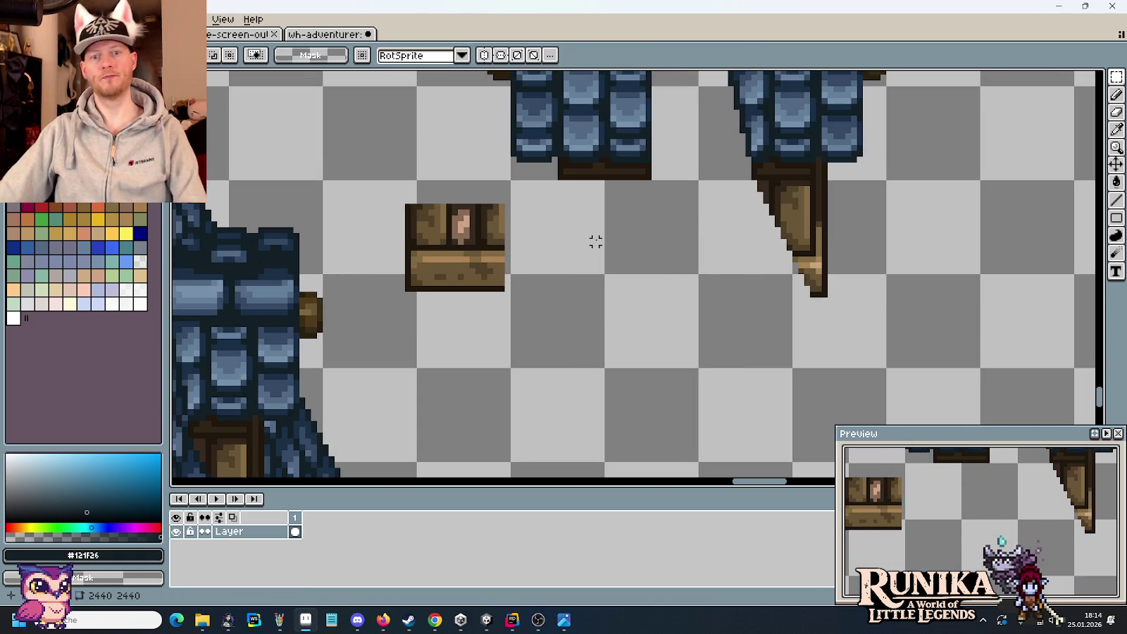
left_click_drag(367, 189, 521, 320)
mouse_move(499, 266)
left_mouse_down()
mouse_move(869, 267)
mouse_move(654, 257)
mouse_move(651, 279)
left_mouse_up()
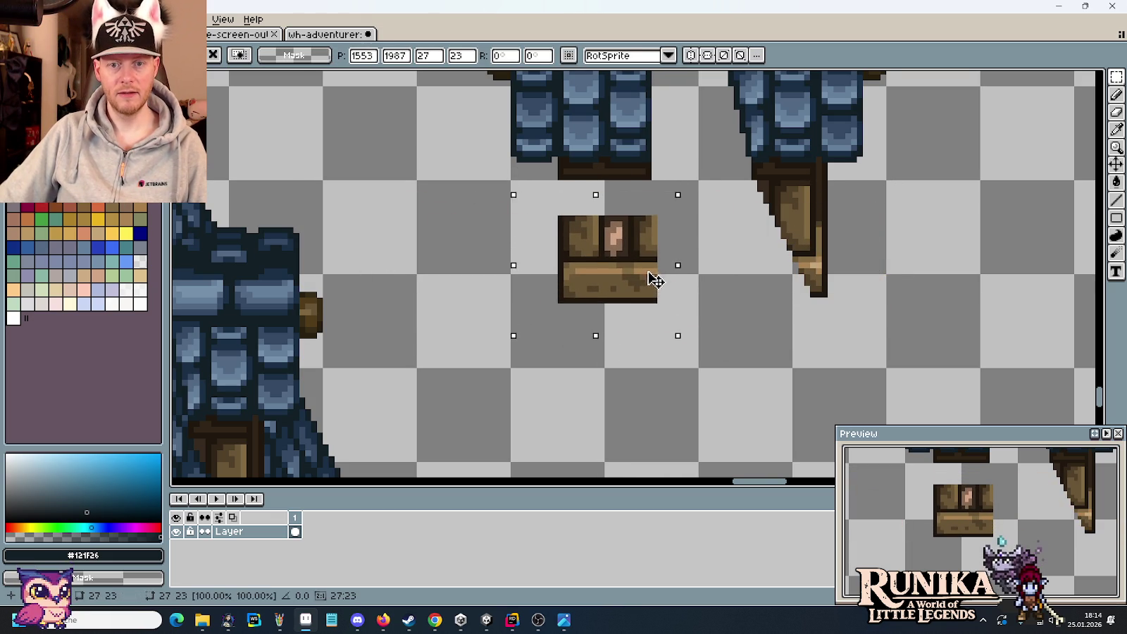
Select the window piece's lower plank and nudge it two pixels left
scroll(651, 279, "up", 1)
left_click_drag(902, 334, 558, 301)
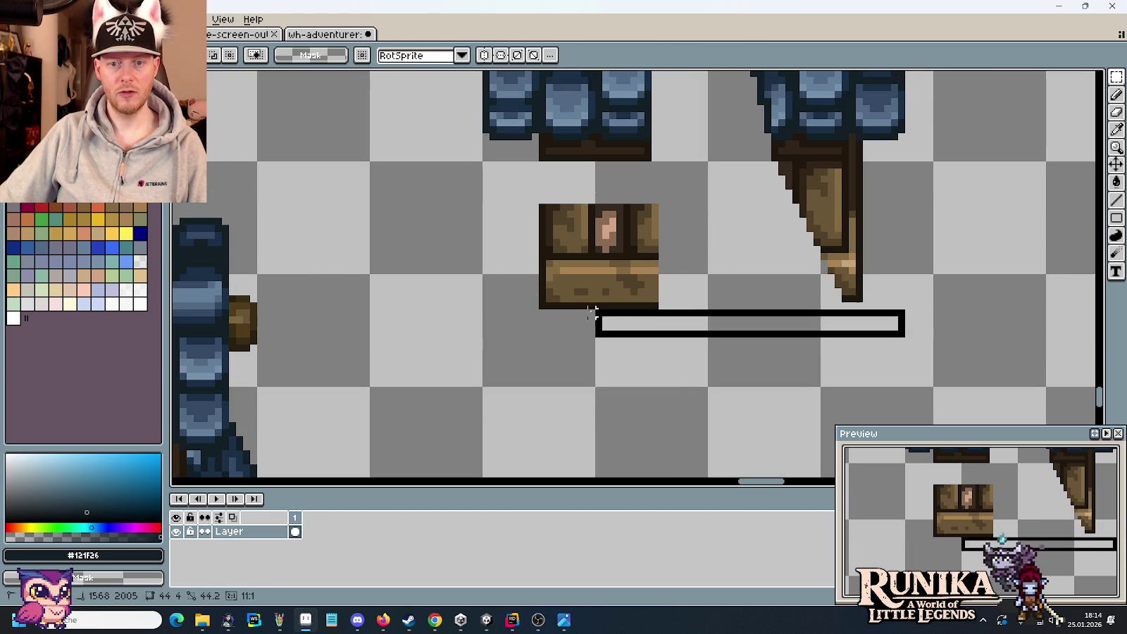
left_click_drag(491, 212, 674, 319)
left_click_drag(702, 171, 478, 319)
left_click(627, 345)
left_click_drag(675, 328, 494, 243)
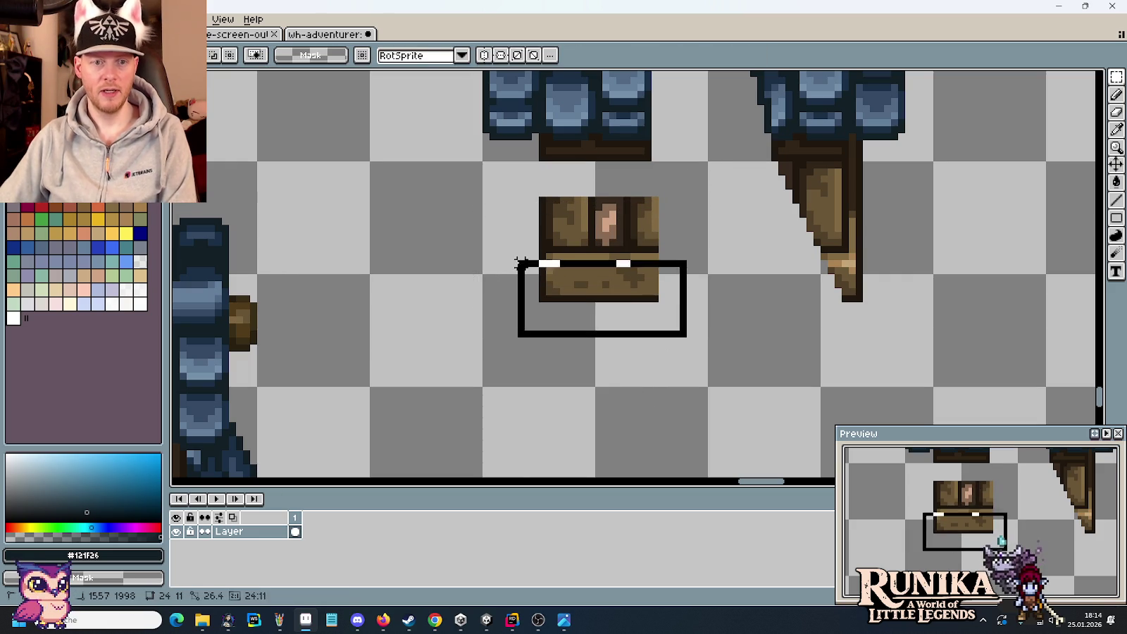
key("Left")
key("Left")
left_click(733, 305)
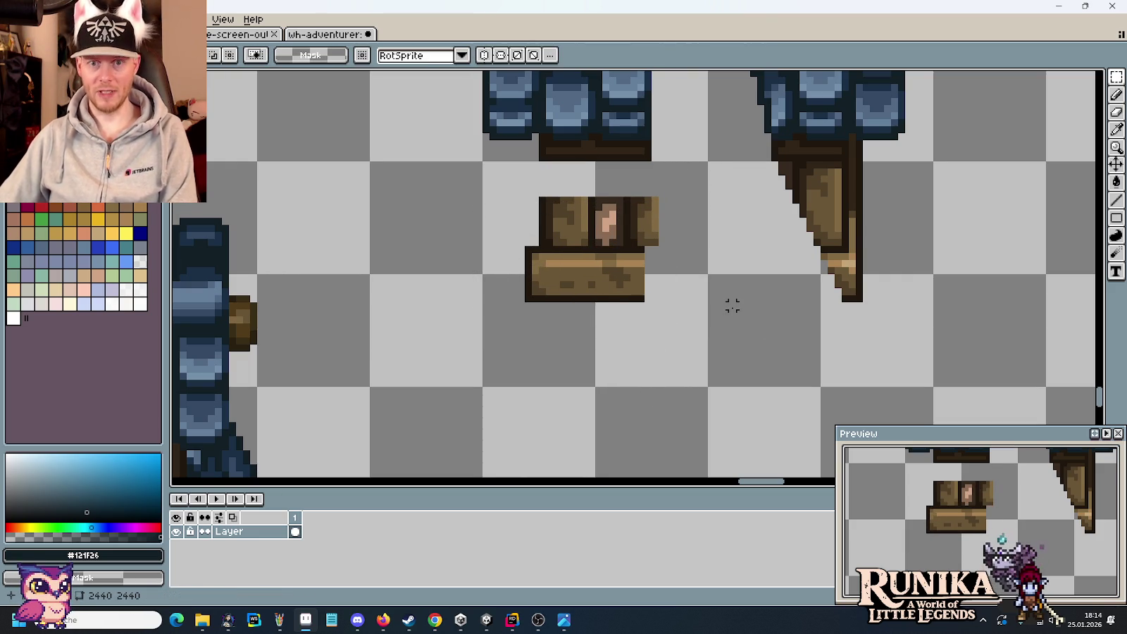
Draw a dark brown post line from the plank up to the dormer
scroll(506, 330, "up", 2)
key("b")
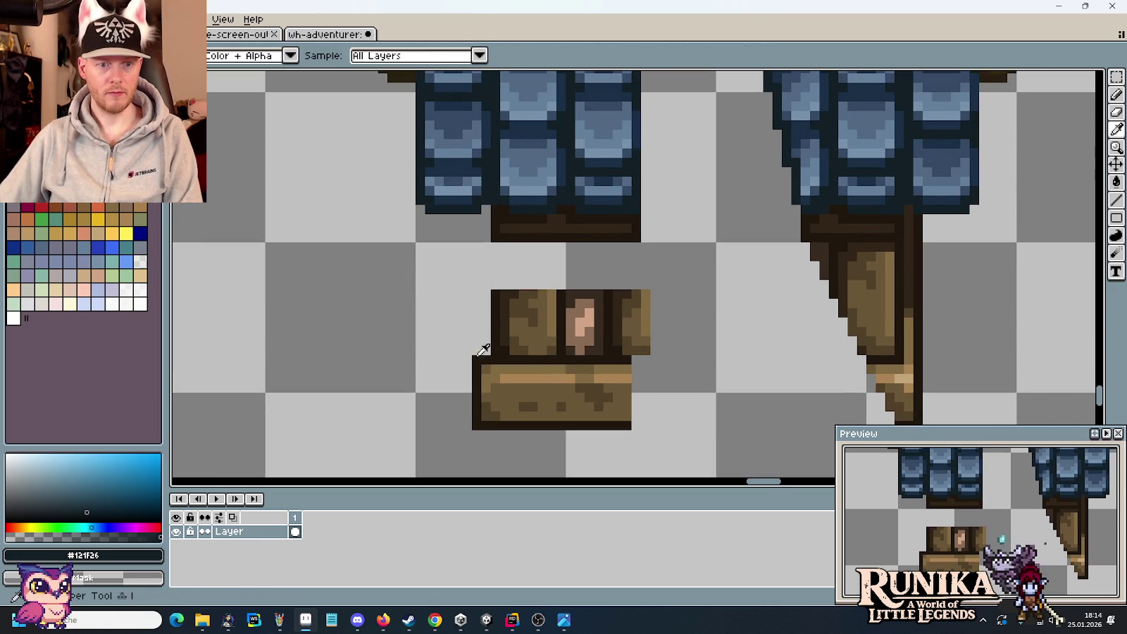
left_click(477, 348, "alt")
left_click(477, 220, "shift")
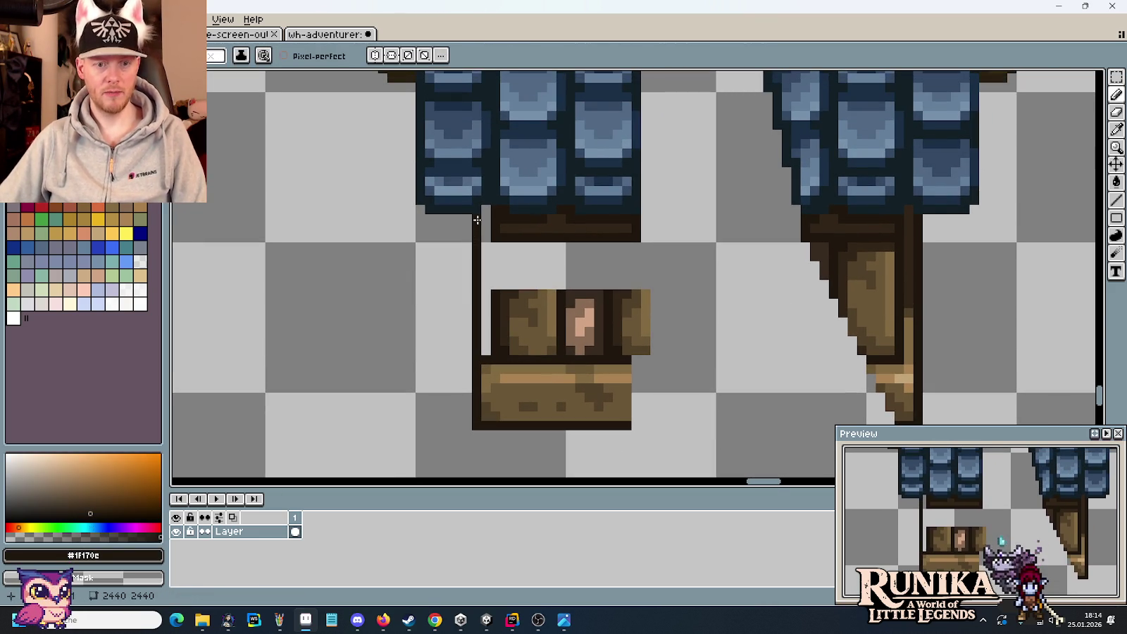
Eyedrop the wood browns and draw dark edge columns along the post
key("i")
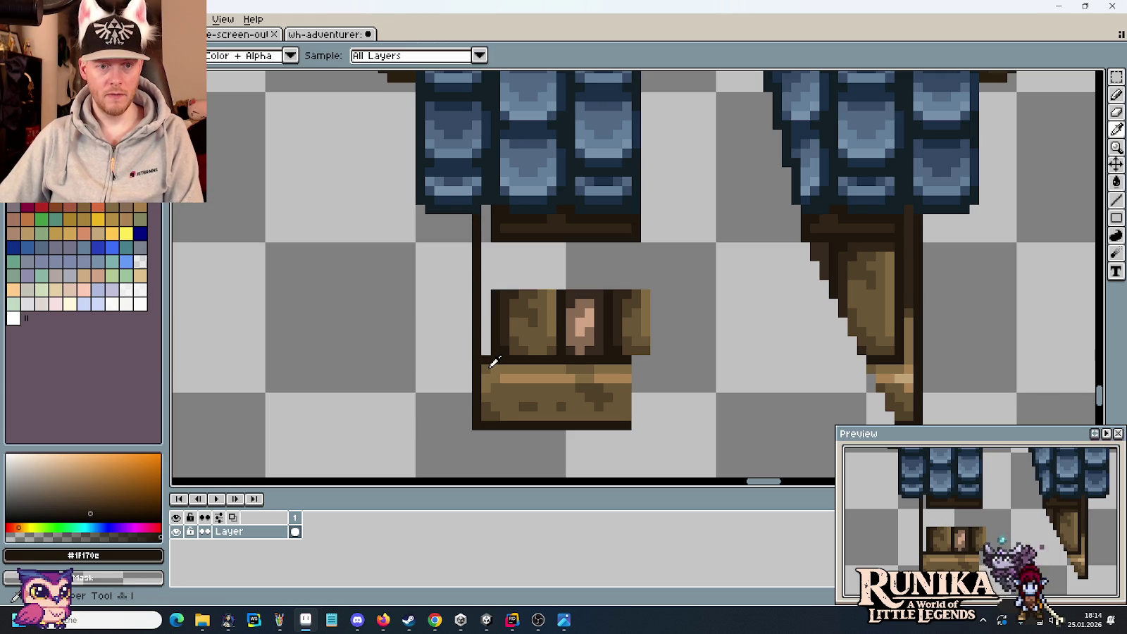
left_click(491, 365)
key("b")
key("i")
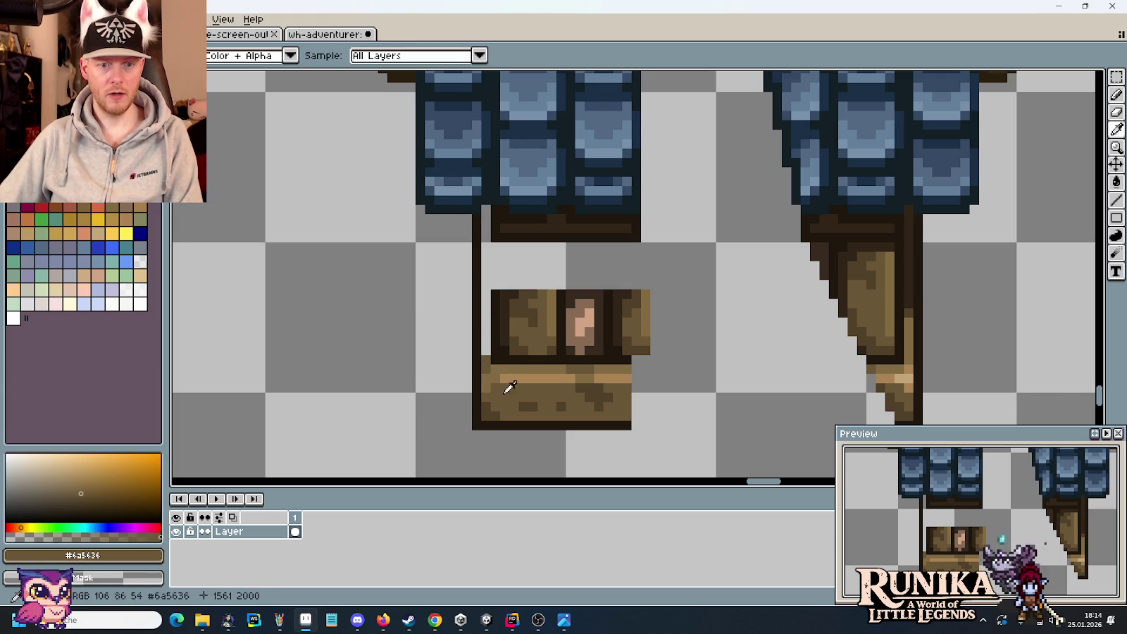
left_click(491, 345)
key("b")
left_click(488, 205, "shift")
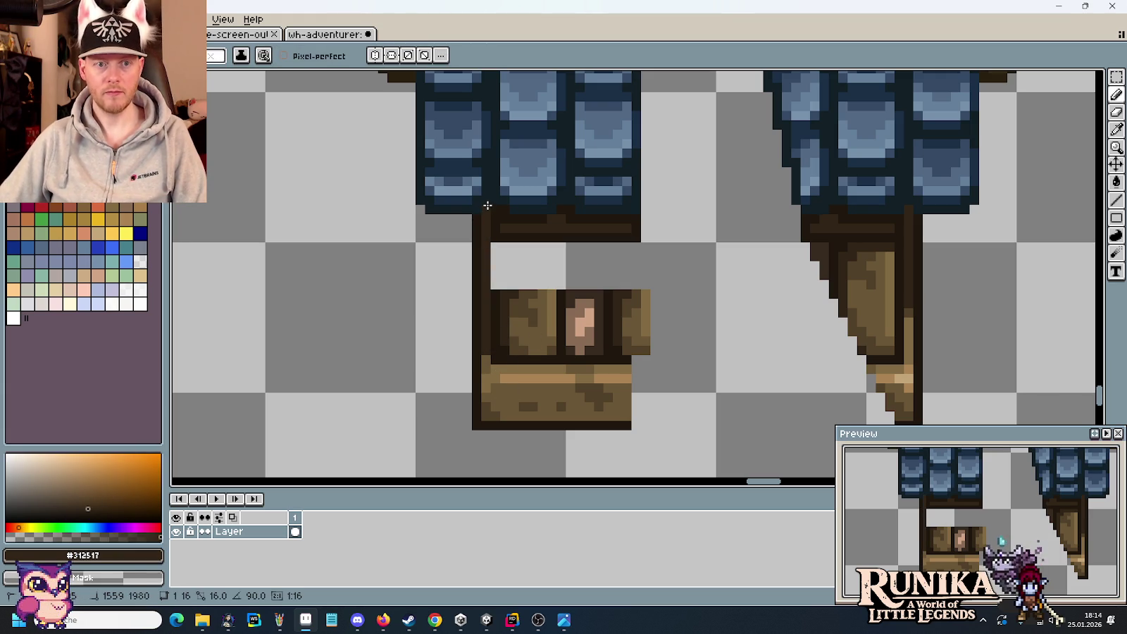
left_click(496, 292, "alt")
left_click(497, 243, "shift")
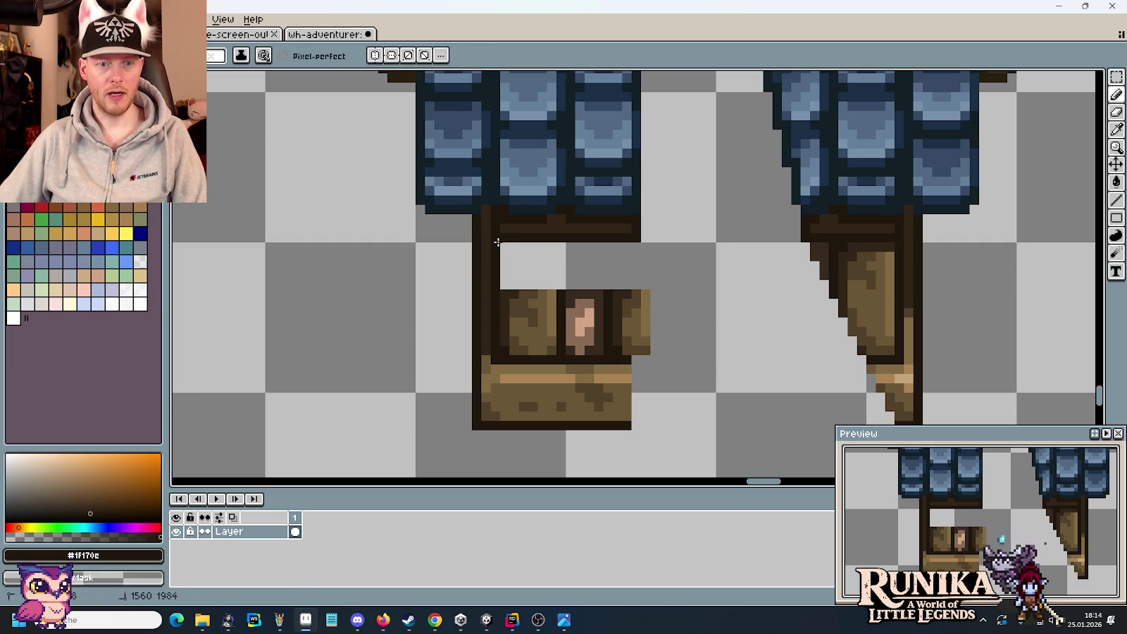
Select the short beam detail on the bare timber facade and drag it left
key("m")
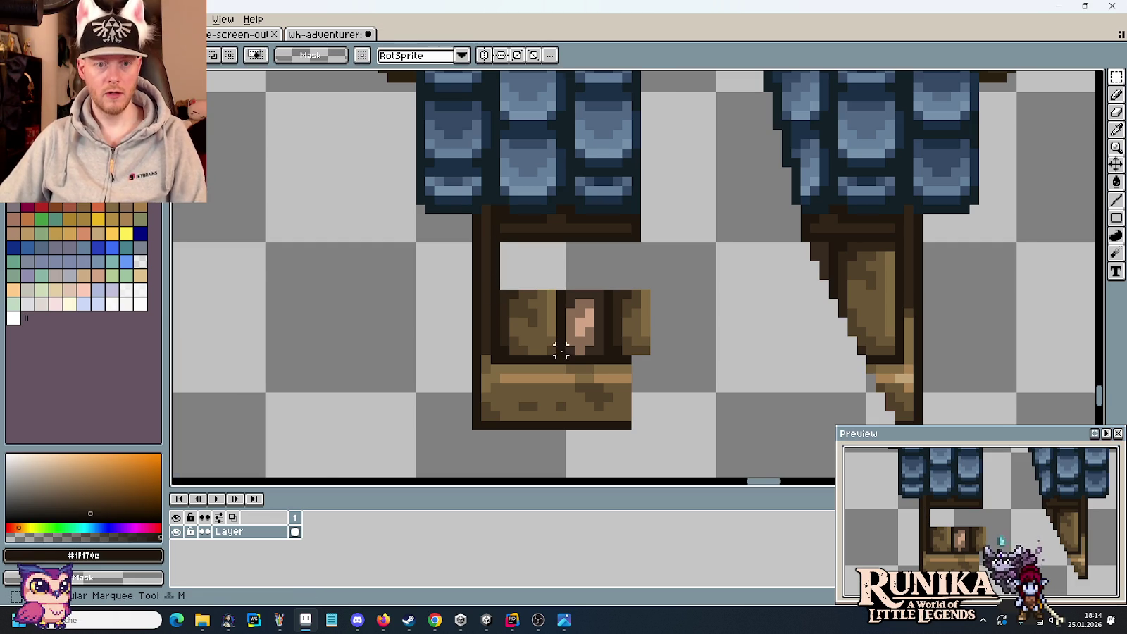
scroll(552, 366, "down", 5)
scroll(545, 349, "up", 1)
scroll(536, 317, "up", 2)
scroll(525, 289, "up", 2)
scroll(515, 268, "up", 2)
scroll(528, 310, "up", 3)
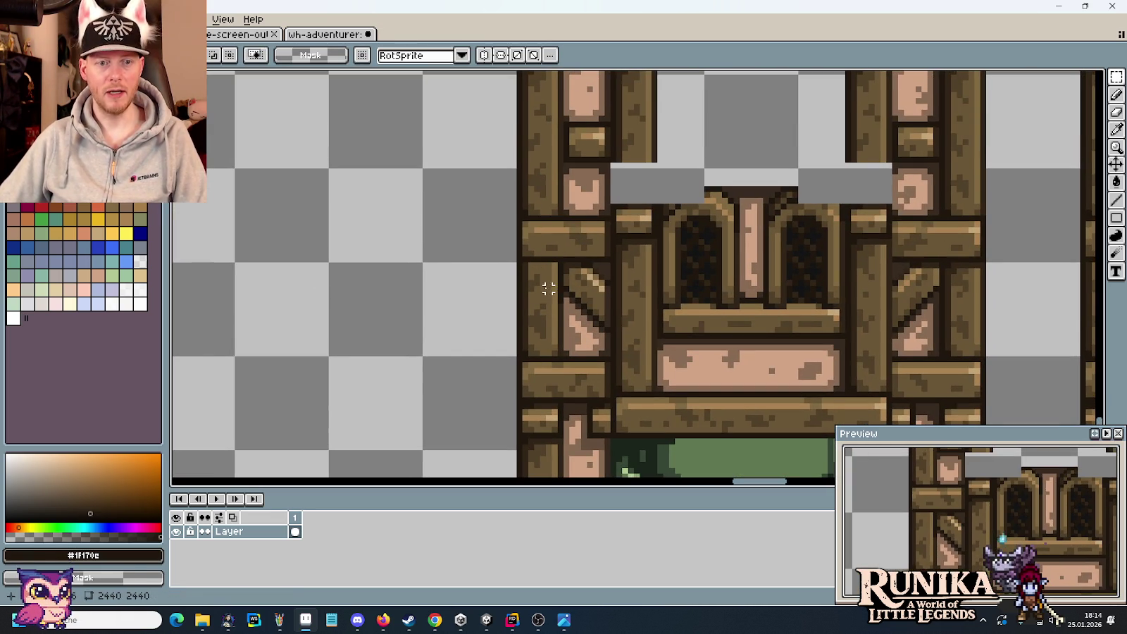
scroll(957, 277, "up", 1)
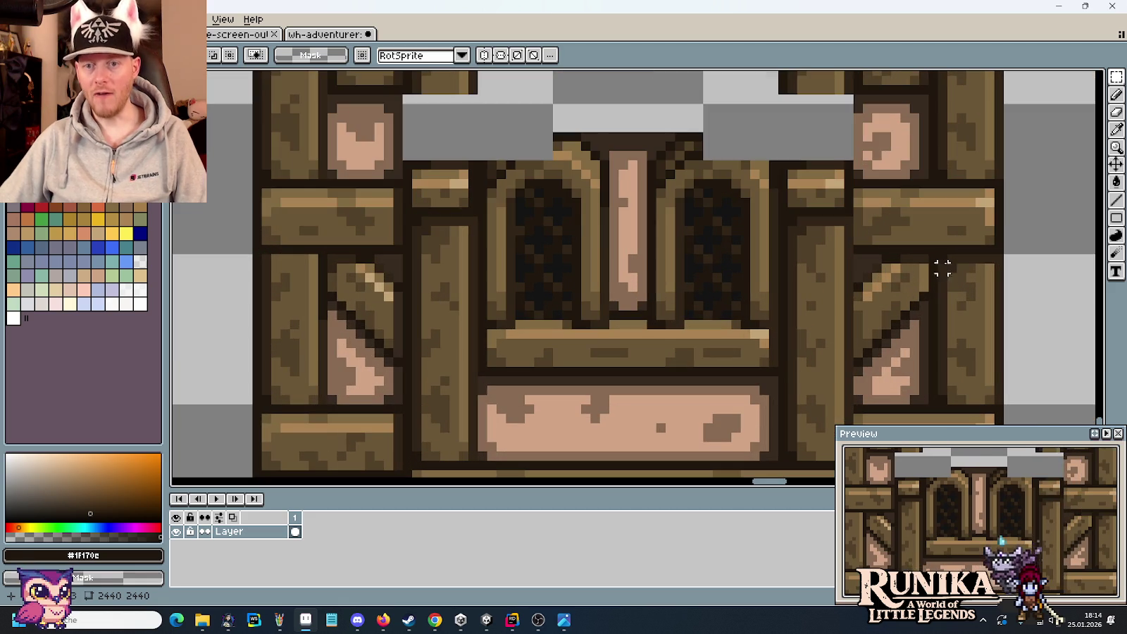
mouse_move(931, 255)
left_mouse_down()
mouse_move(1001, 277)
mouse_move(308, 274)
left_mouse_up()
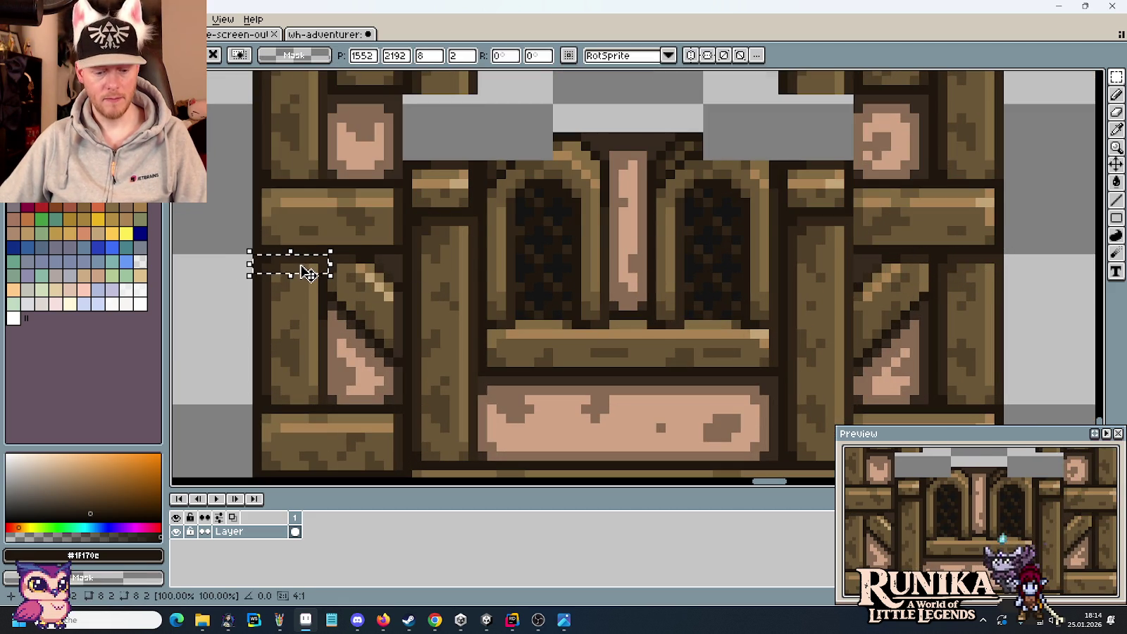
Drop the beam detail onto the dormered facade's left post
scroll(308, 273, "down", 1)
scroll(317, 276, "down", 1)
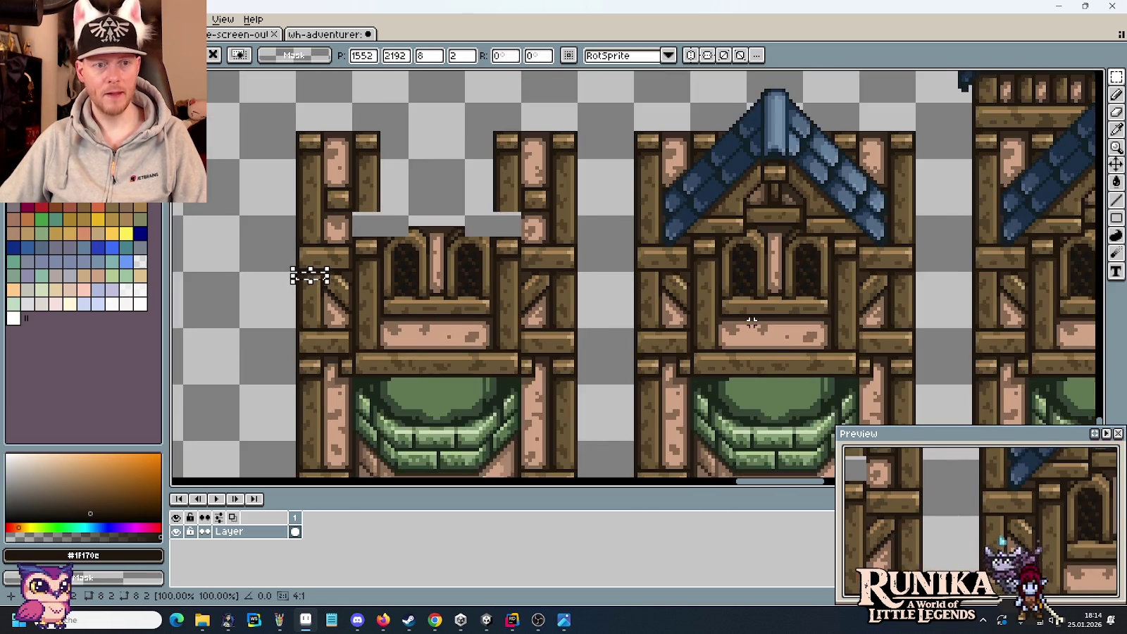
scroll(752, 322, "down", 2)
scroll(672, 316, "down", 1)
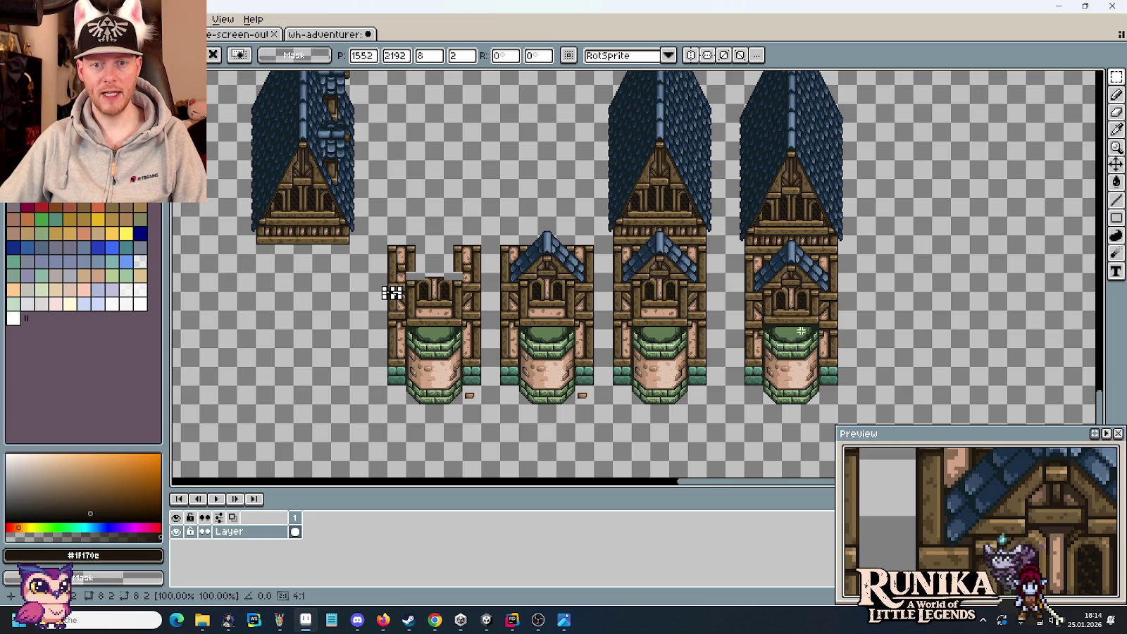
scroll(798, 277, "up", 1)
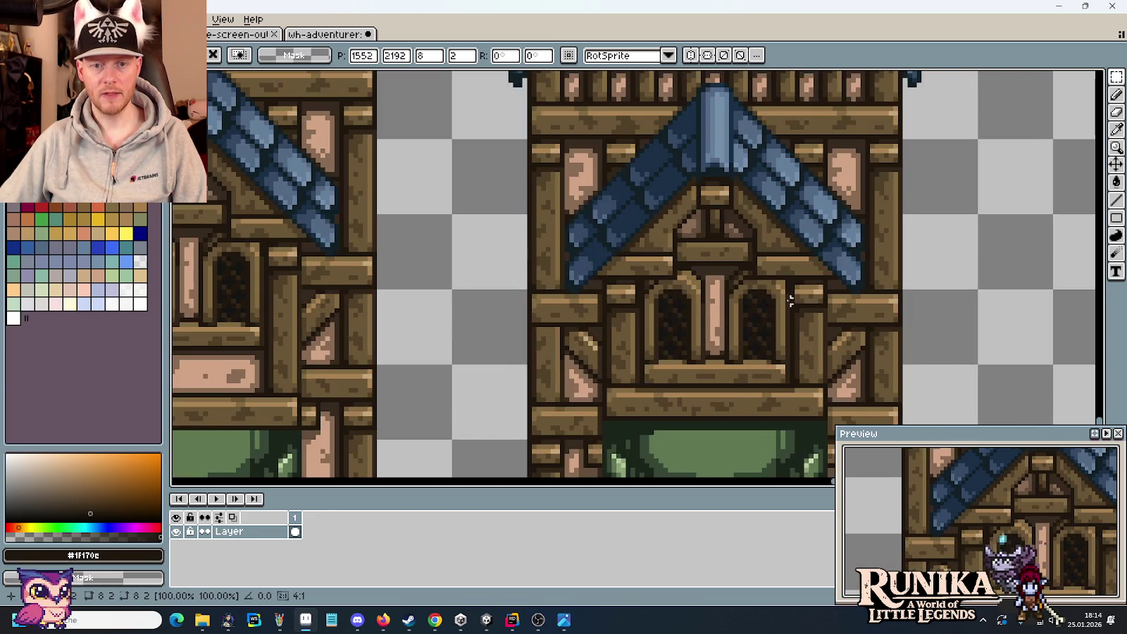
scroll(789, 291, "up", 1)
scroll(565, 329, "up", 1)
mouse_move(568, 330)
left_mouse_down()
mouse_move(642, 270)
mouse_move(539, 344)
left_mouse_up()
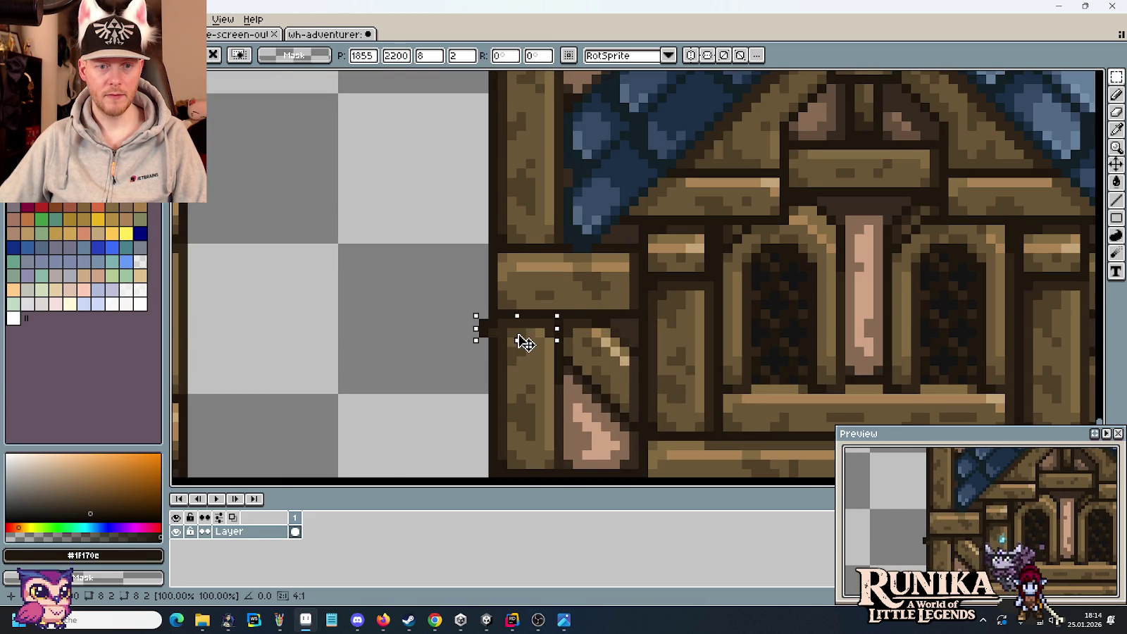
left_click(548, 379)
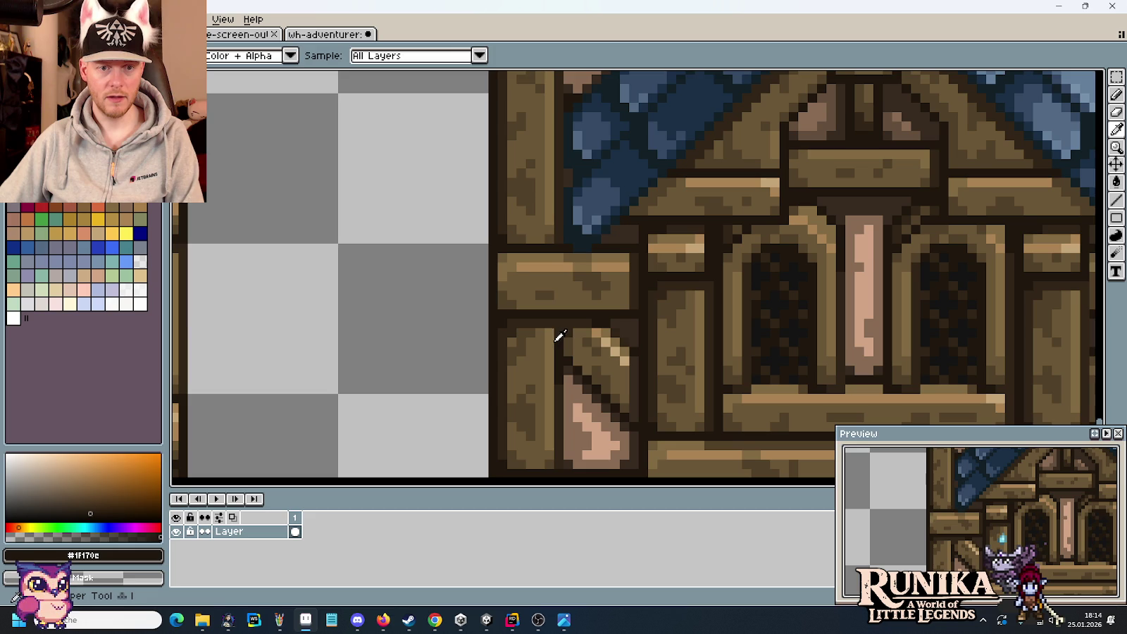
key("b")
scroll(566, 367, "down", 2)
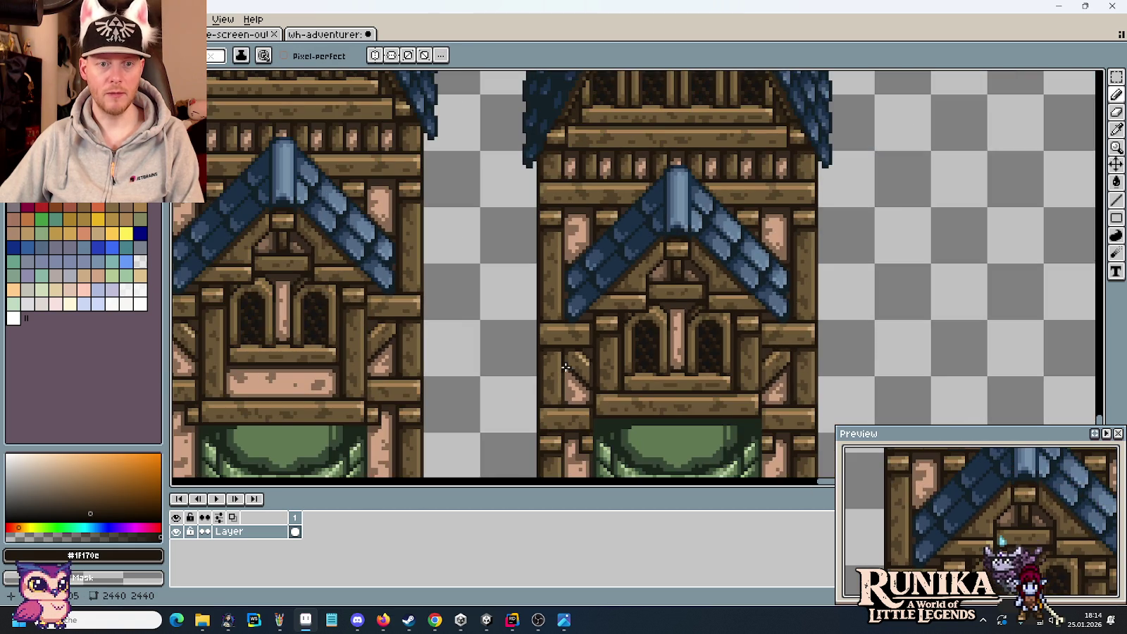
Move a 3x7 strip of the left pillar into place and commit it
scroll(560, 381, "down", 1)
scroll(563, 338, "down", 2)
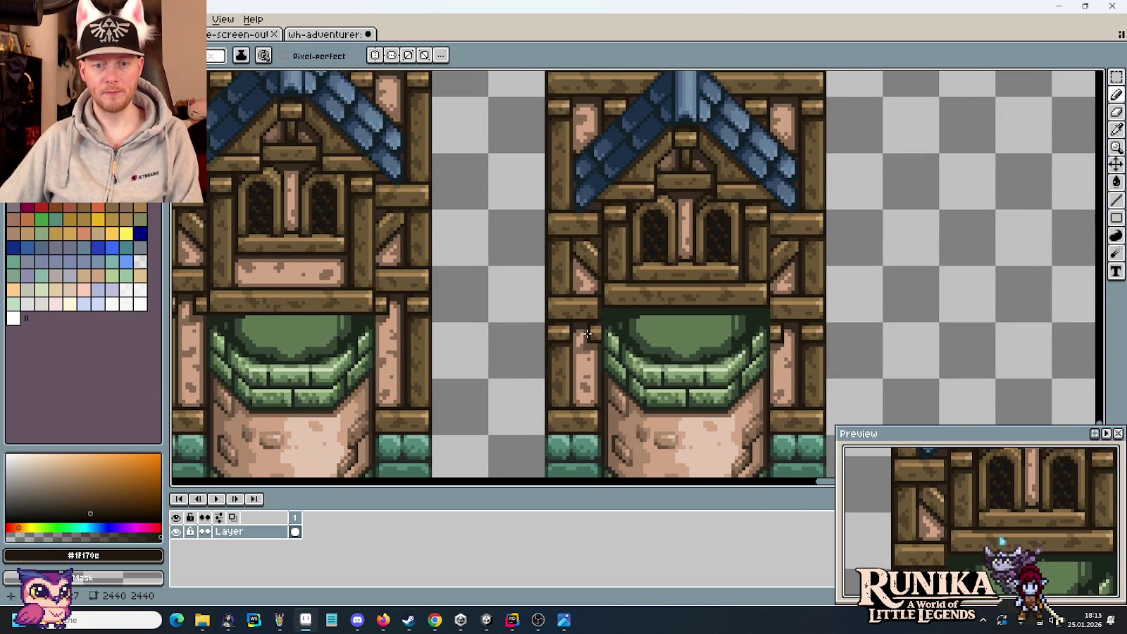
scroll(603, 385, "down", 2)
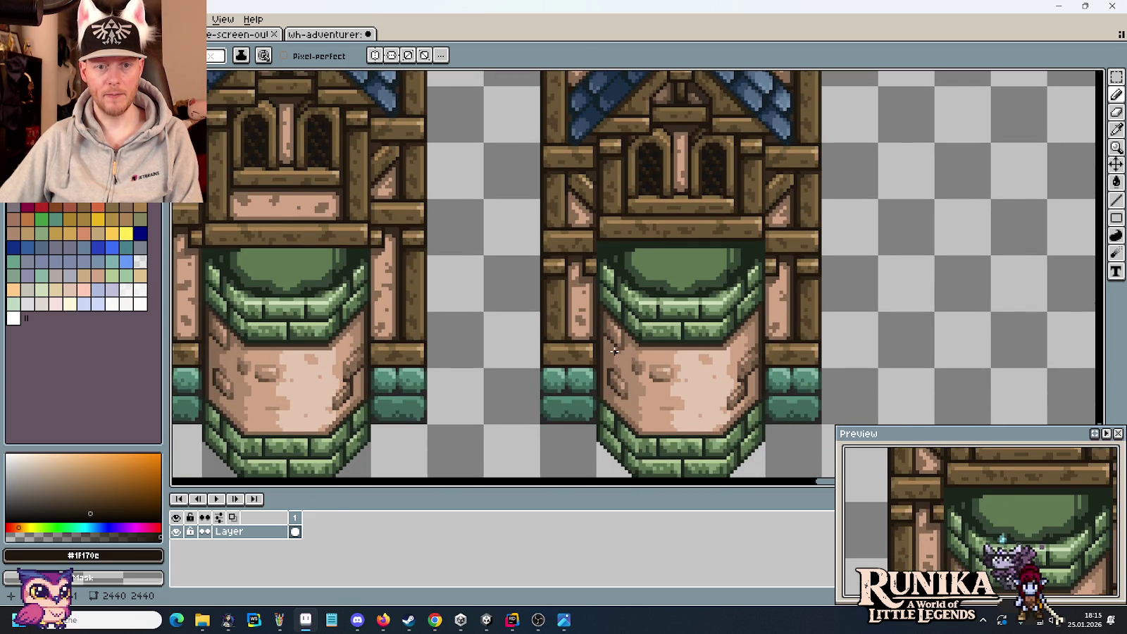
scroll(614, 350, "up", 2)
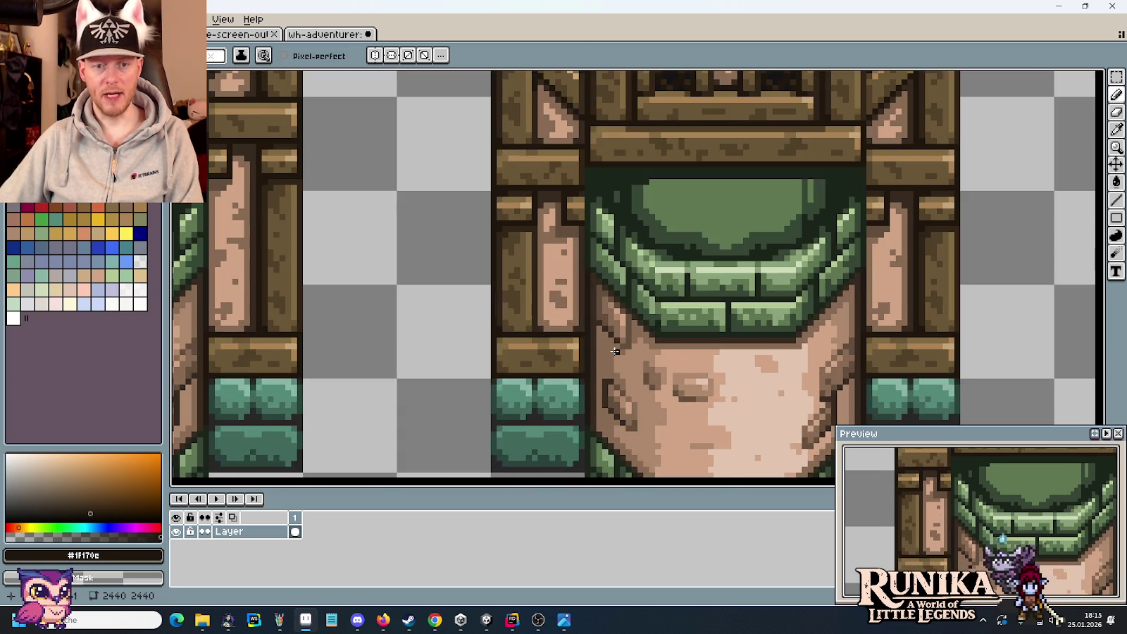
scroll(586, 166, "up", 1)
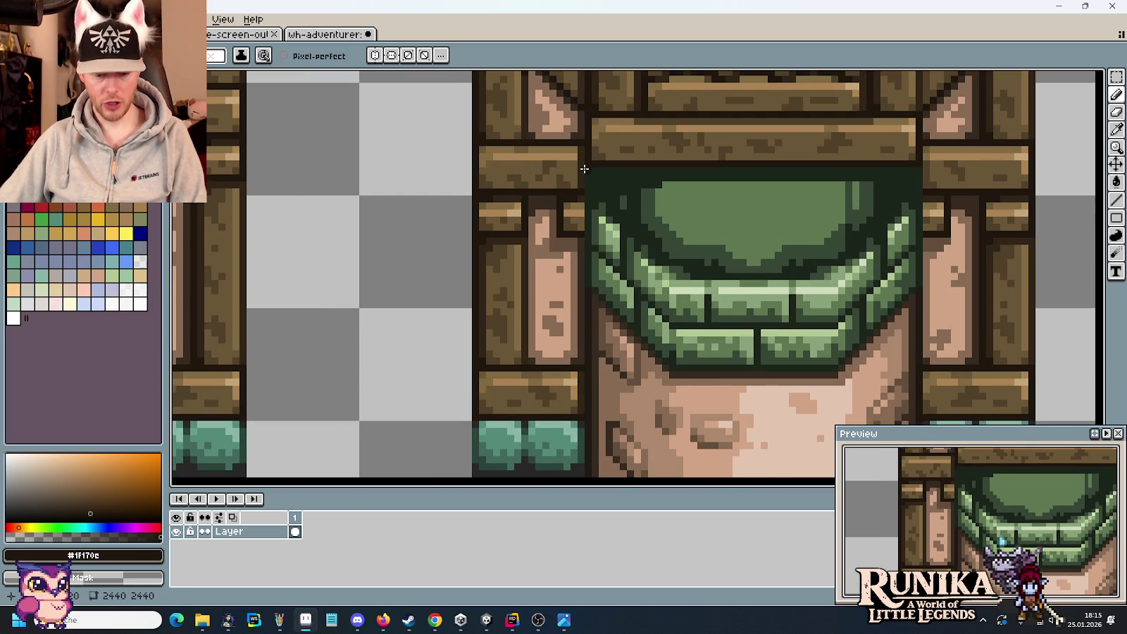
key("m")
mouse_move(585, 139)
left_mouse_down()
mouse_move(563, 186)
mouse_move(579, 386)
left_mouse_up()
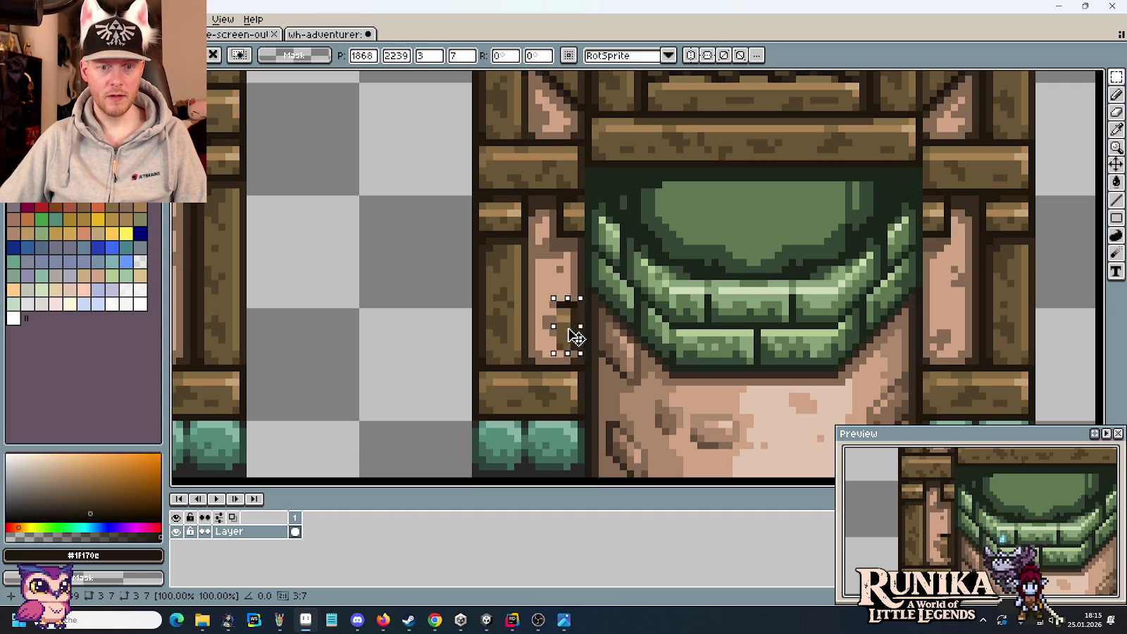
key("Return")
Eyedrop dark and light wood browns from the timber beside the arch
key("i")
left_click(572, 406)
left_click_drag(794, 383, 657, 339)
key("i")
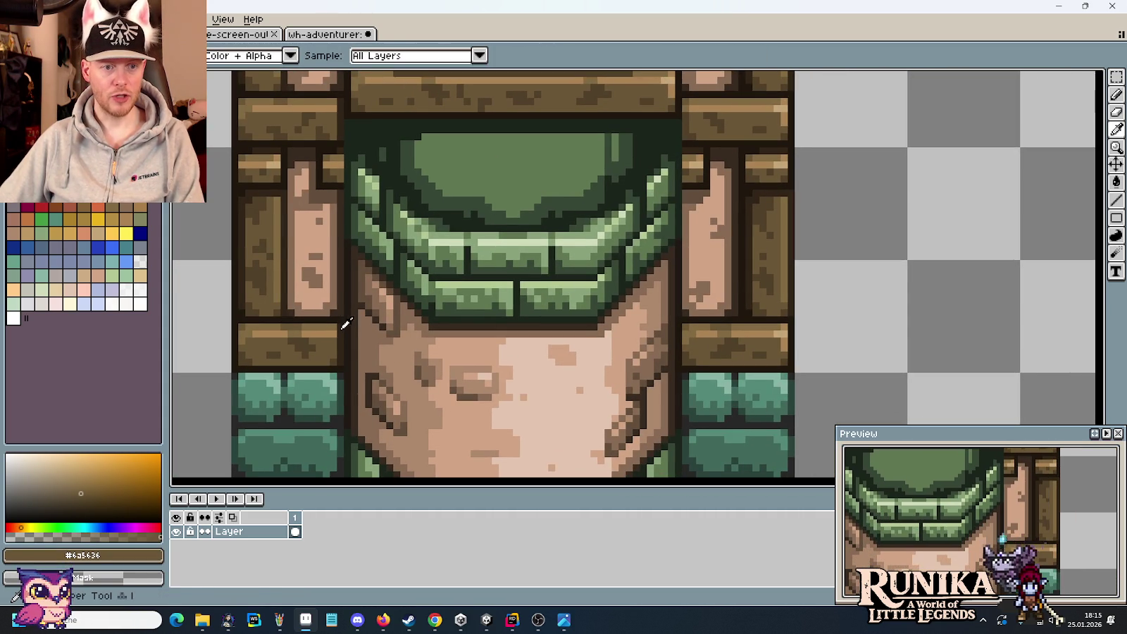
left_click(332, 329)
key("i")
left_click(331, 329)
left_click_drag(340, 221, 385, 306)
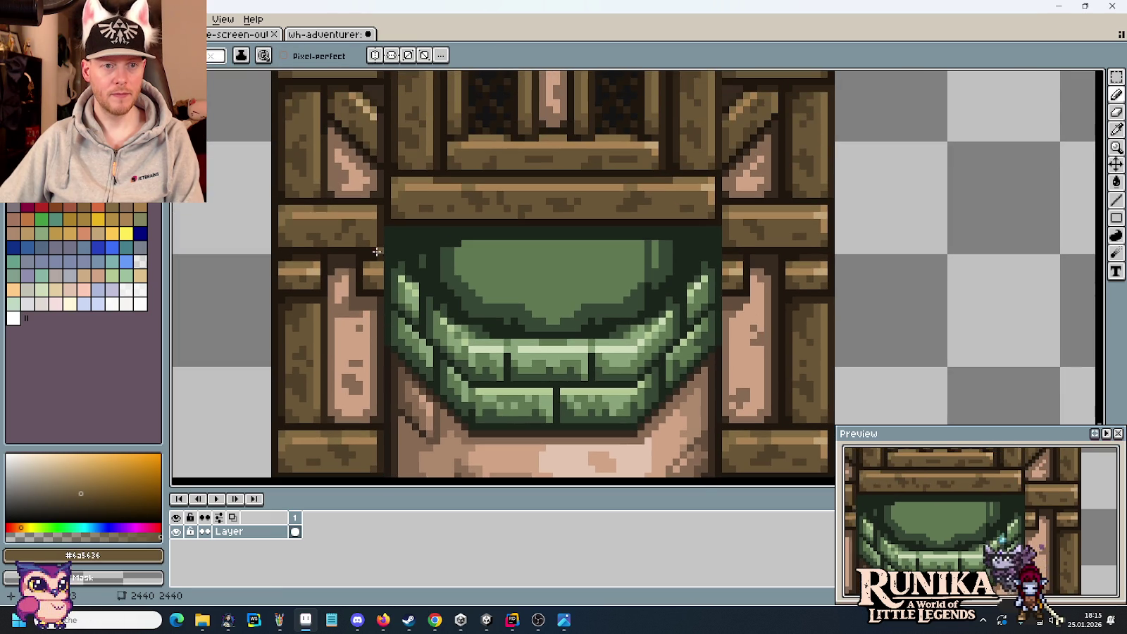
left_click_drag(741, 402, 657, 343)
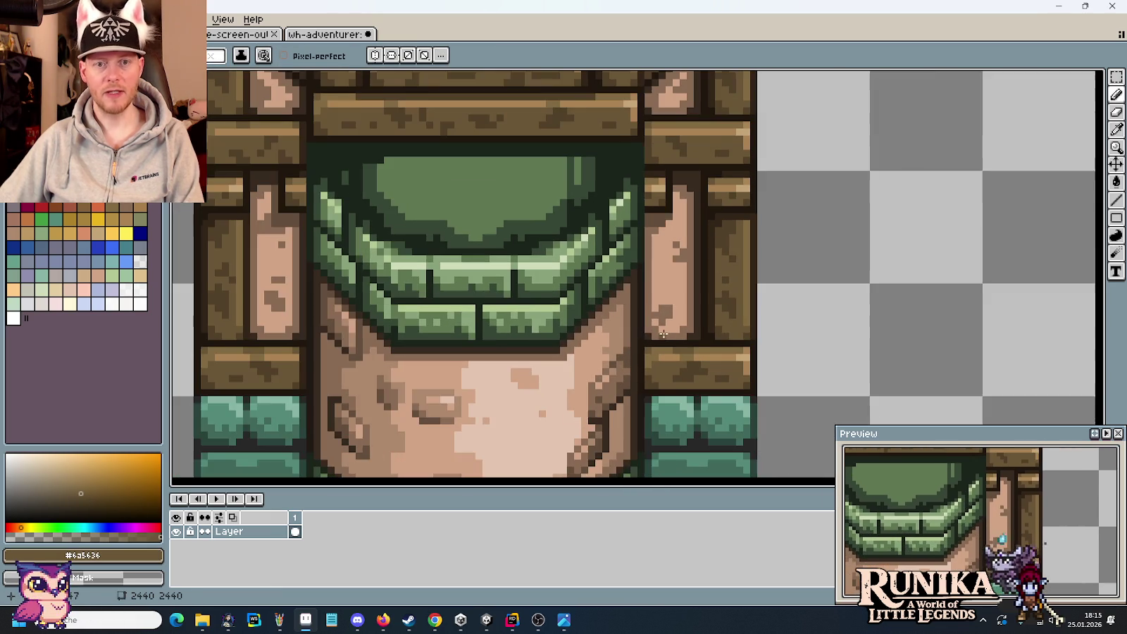
scroll(657, 342, "up", 1)
Shift a 2x8 strip lower on the arch's right pillar
key("m")
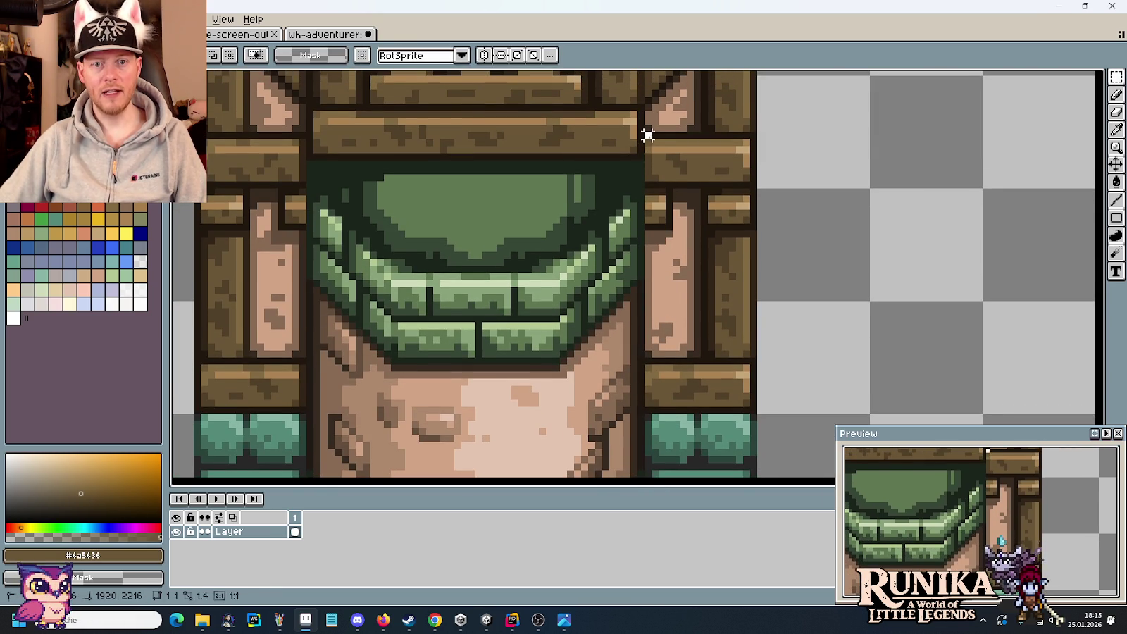
mouse_move(642, 179)
left_mouse_down()
mouse_move(661, 241)
mouse_move(654, 390)
left_mouse_up()
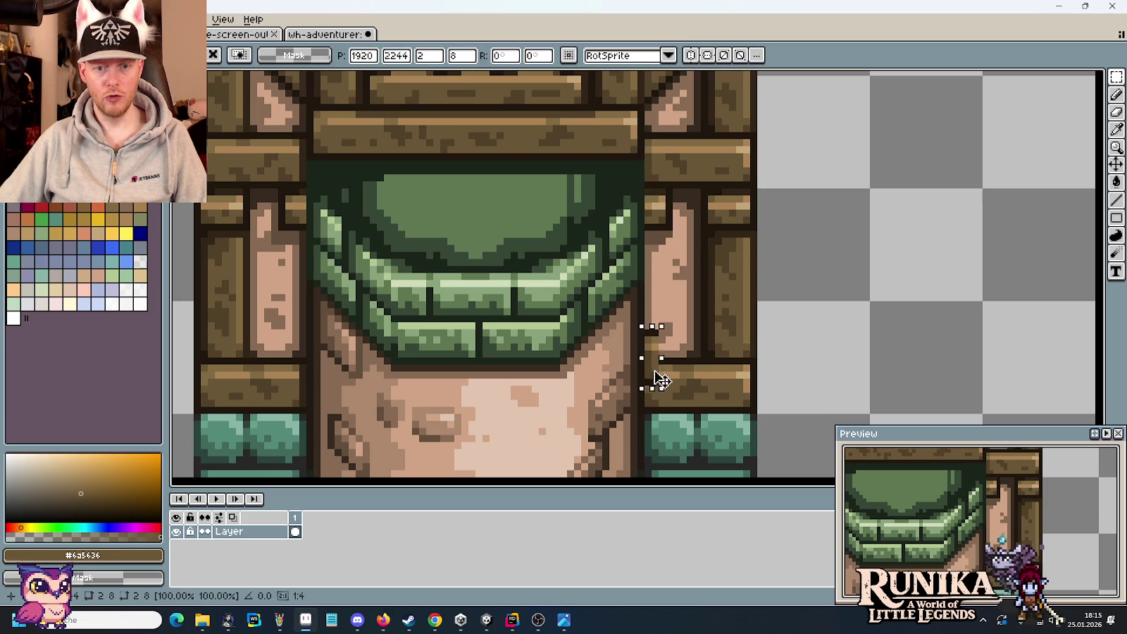
left_click(704, 387)
scroll(704, 387, "down", 3)
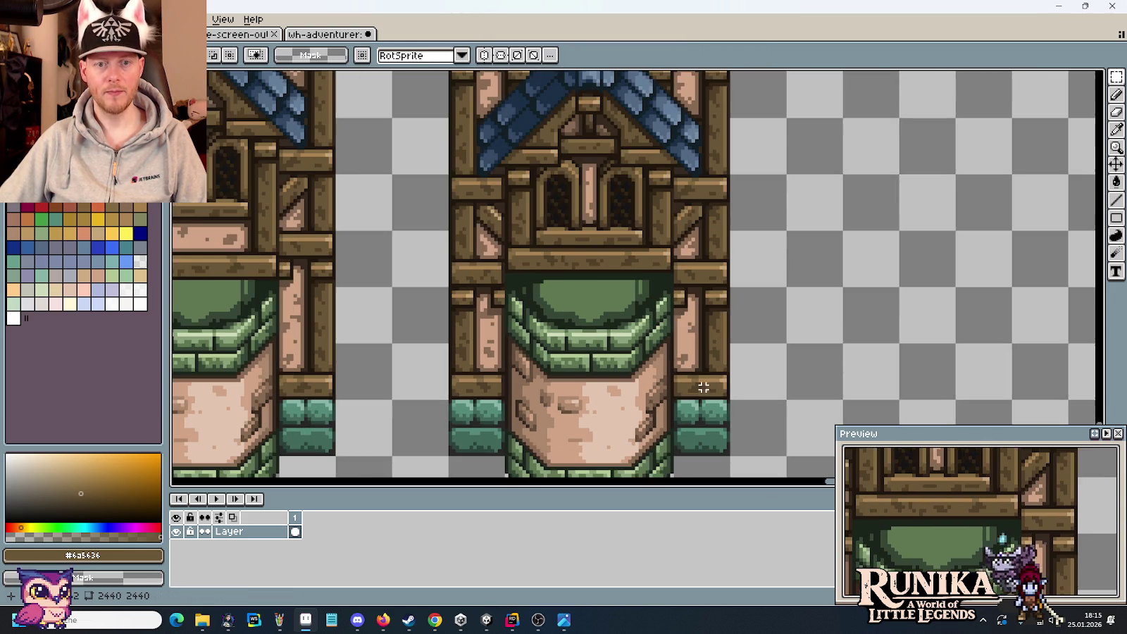
left_click_drag(636, 221, 635, 274)
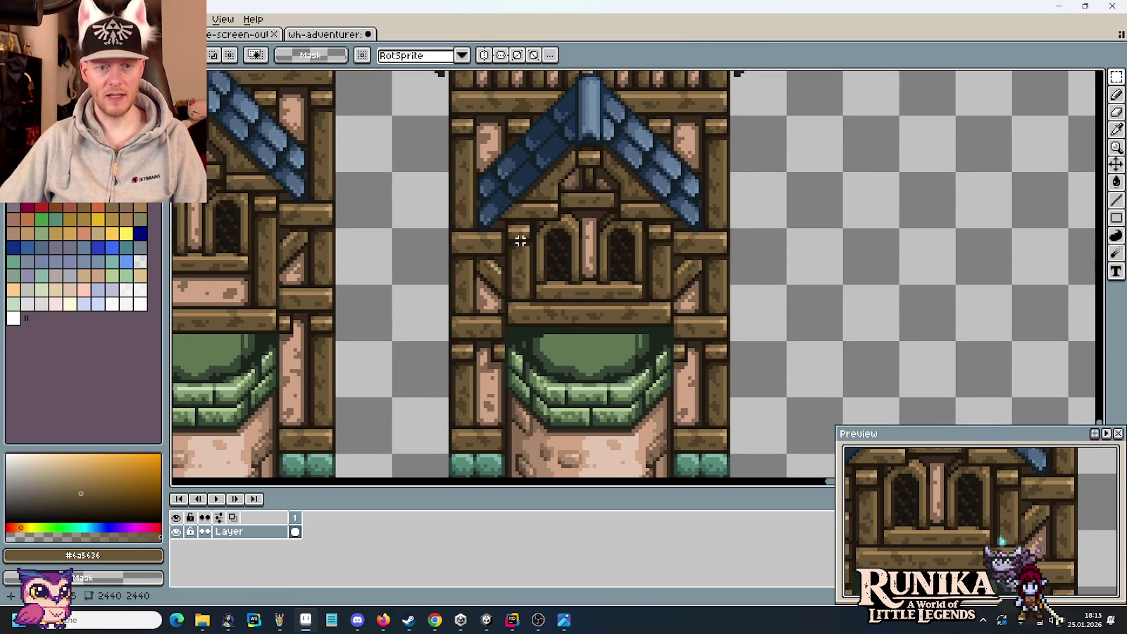
scroll(493, 296, "up", 1)
Zoom in on the upper beam and sample its dark wood colour
scroll(529, 338, "up", 1)
key("i")
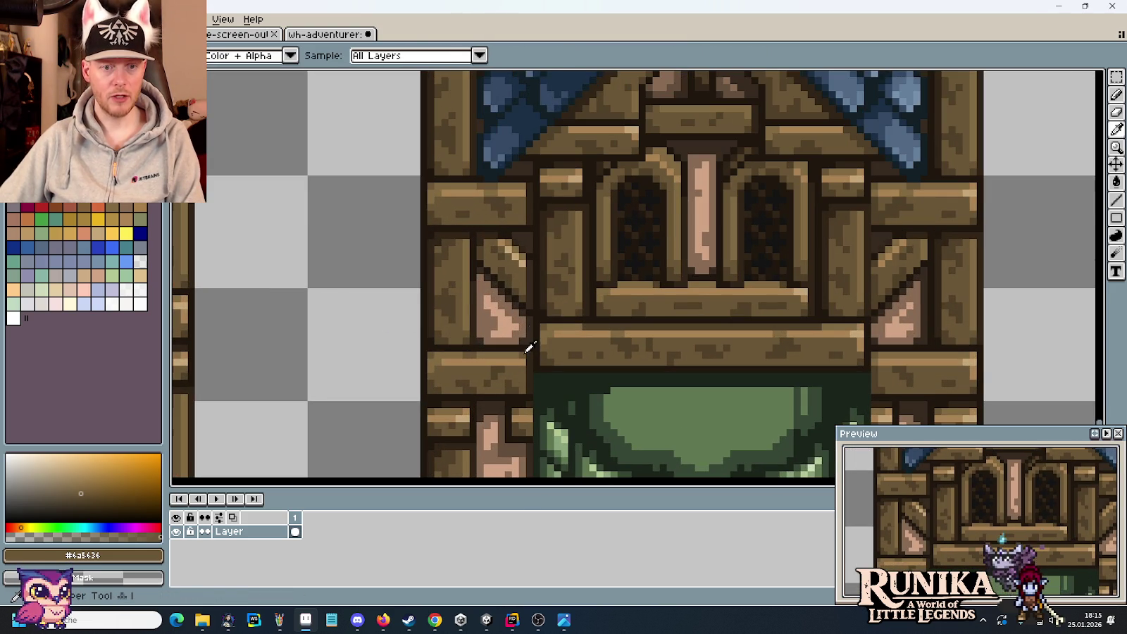
key("b")
scroll(536, 233, "down", 1)
scroll(578, 296, "up", 3)
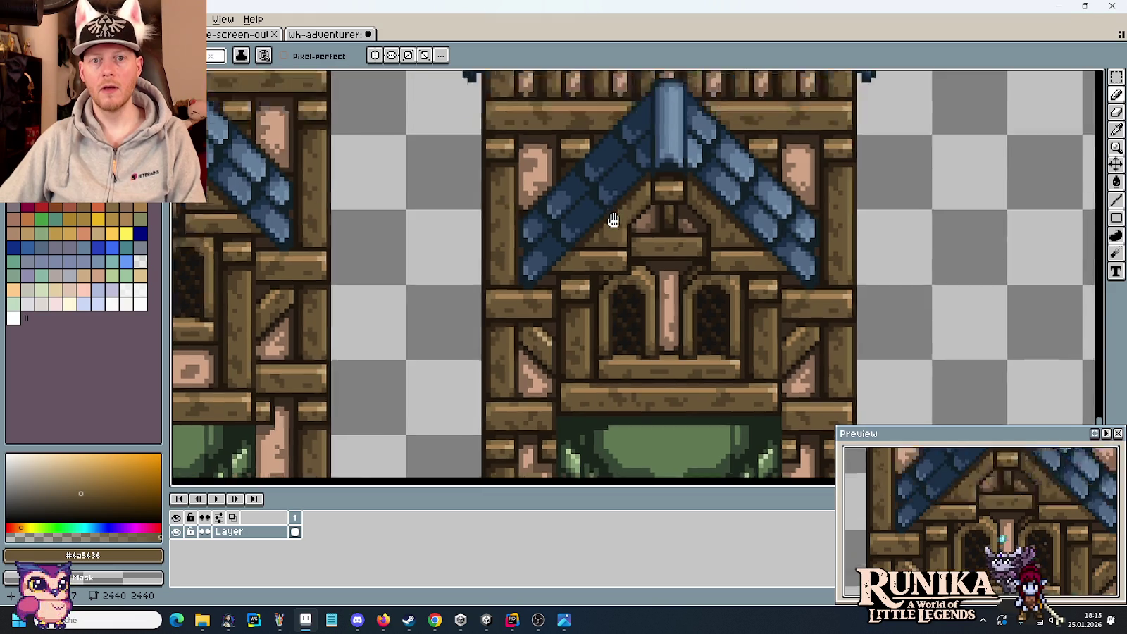
scroll(621, 354, "up", 1)
scroll(528, 172, "up", 1)
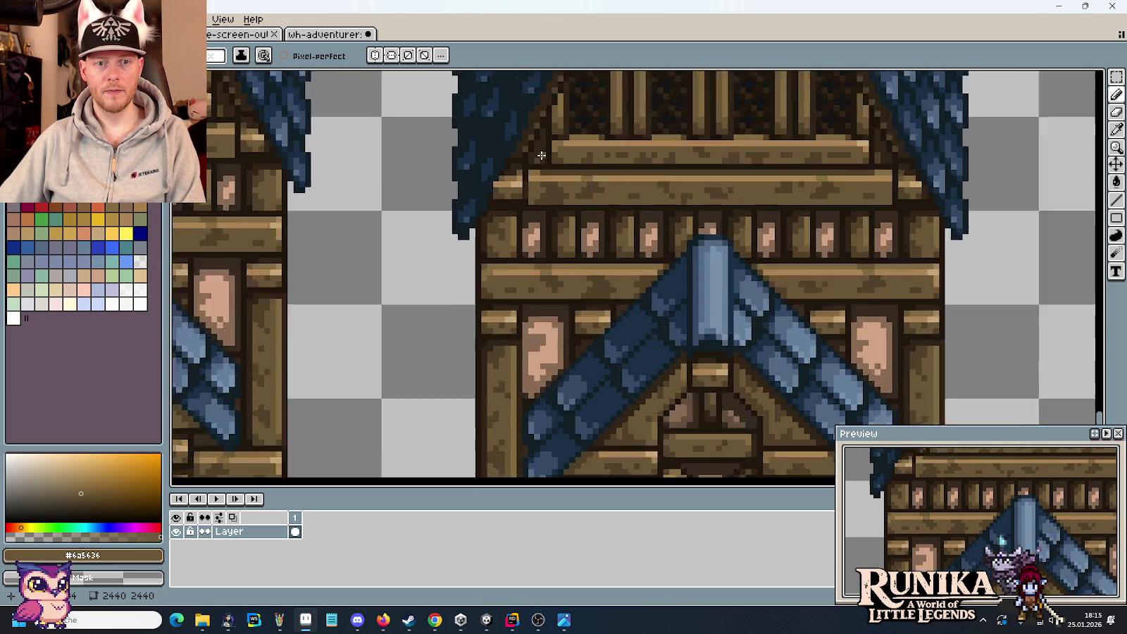
scroll(528, 172, "up", 1)
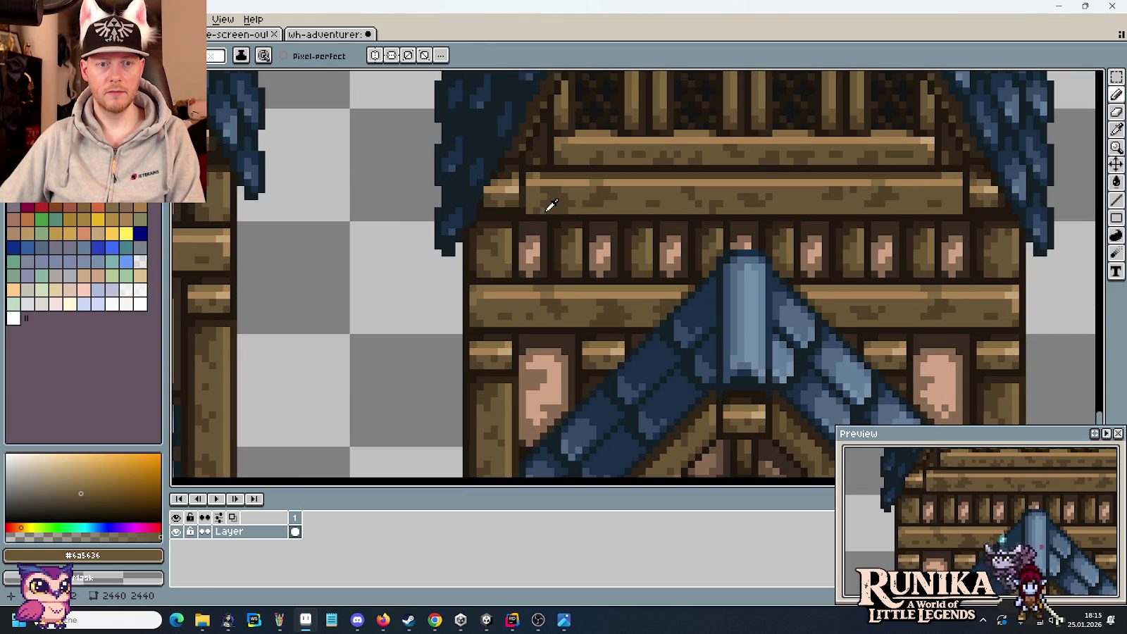
left_click(543, 198, "alt")
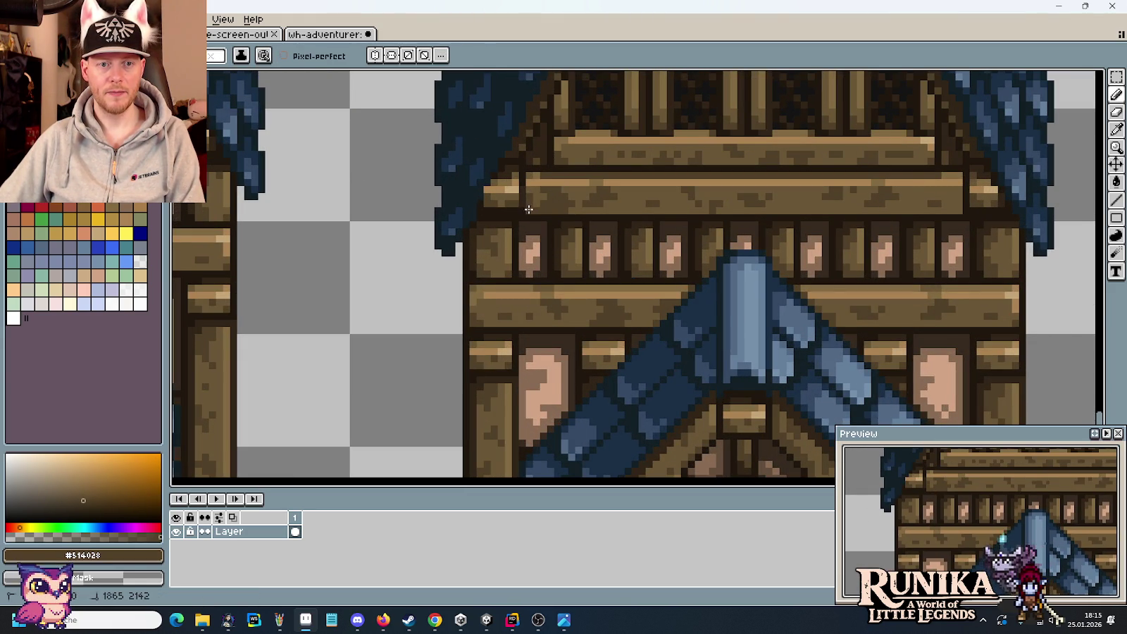
Paint a dark outline column at the beam's right end beside the roof
scroll(575, 260, "down", 1)
scroll(924, 209, "up", 2)
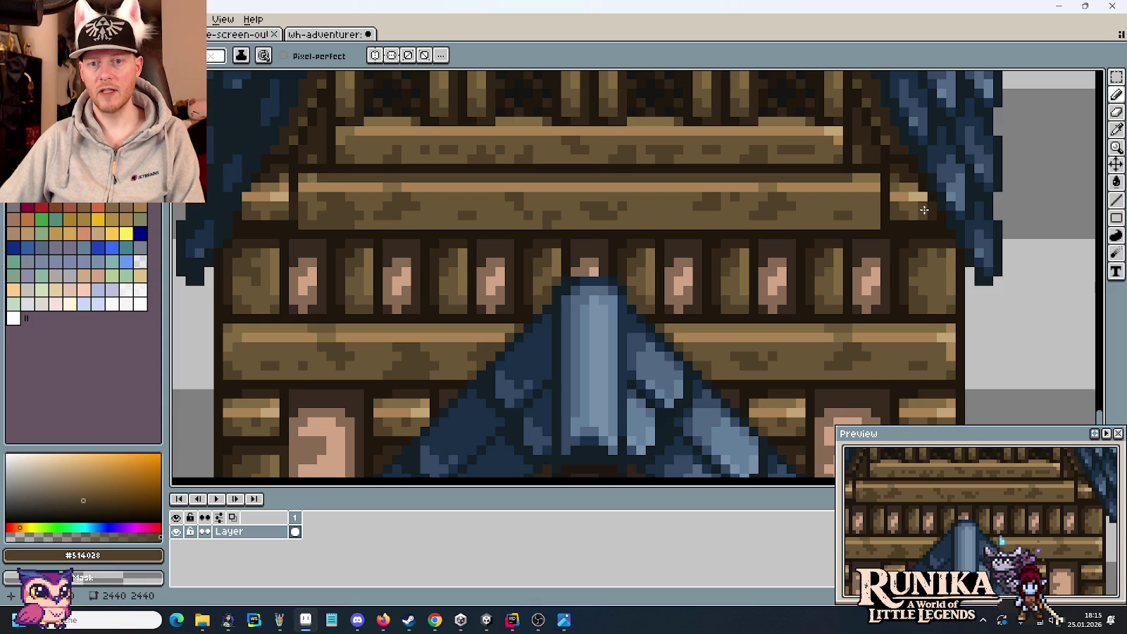
scroll(904, 218, "up", 1)
scroll(948, 209, "up", 1)
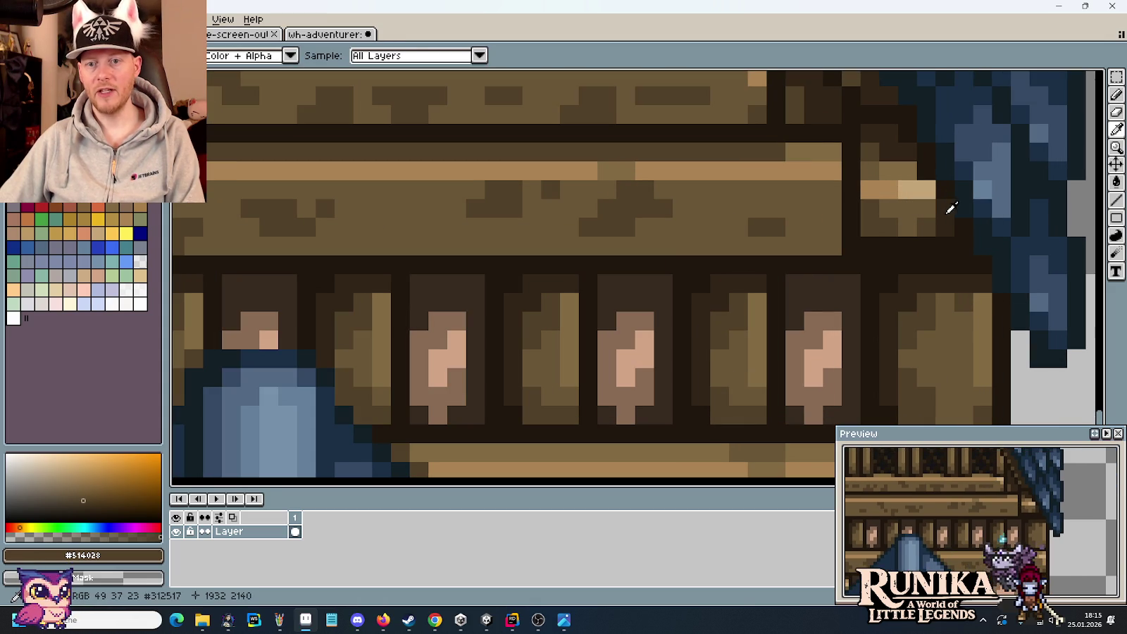
left_click(947, 209, "alt")
left_click_drag(828, 154, 831, 247)
scroll(821, 275, "down", 3)
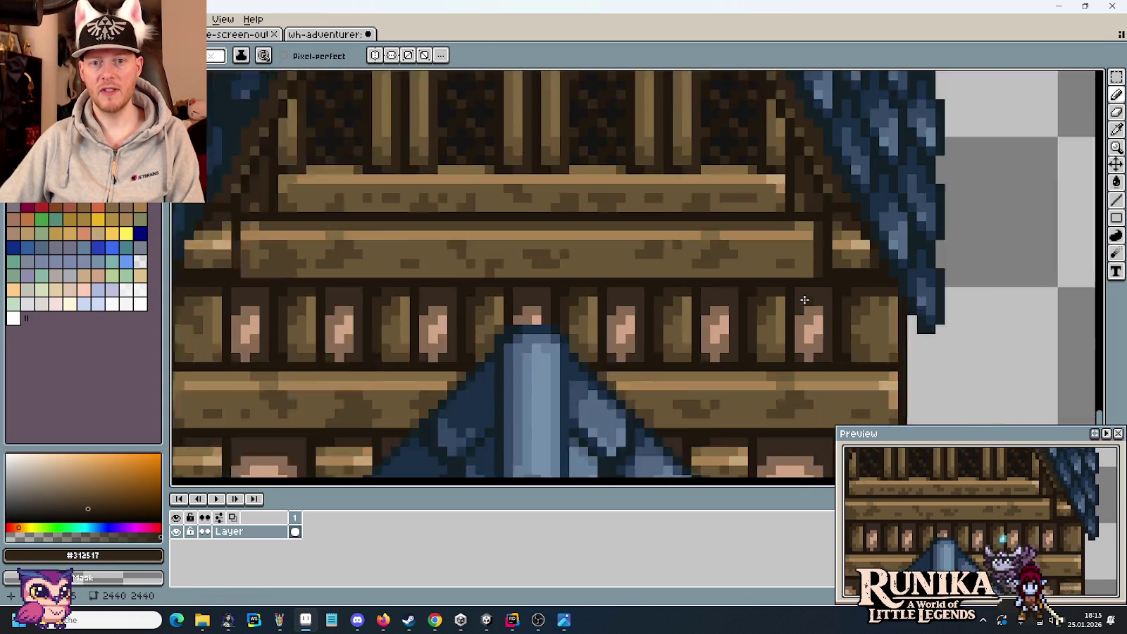
scroll(804, 300, "down", 2)
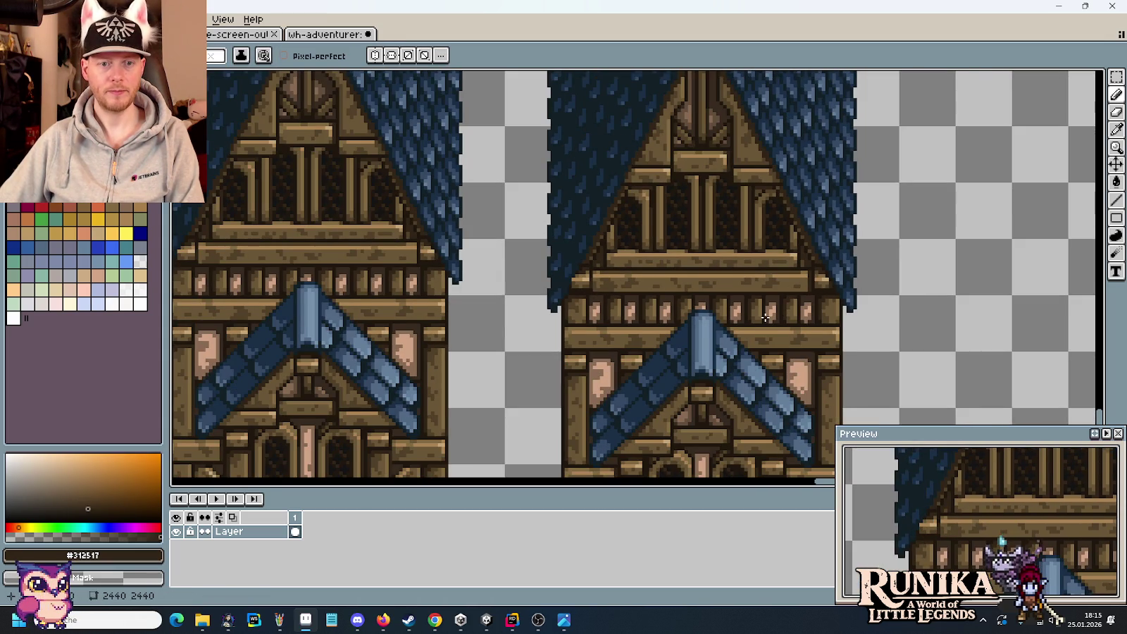
scroll(766, 317, "down", 1)
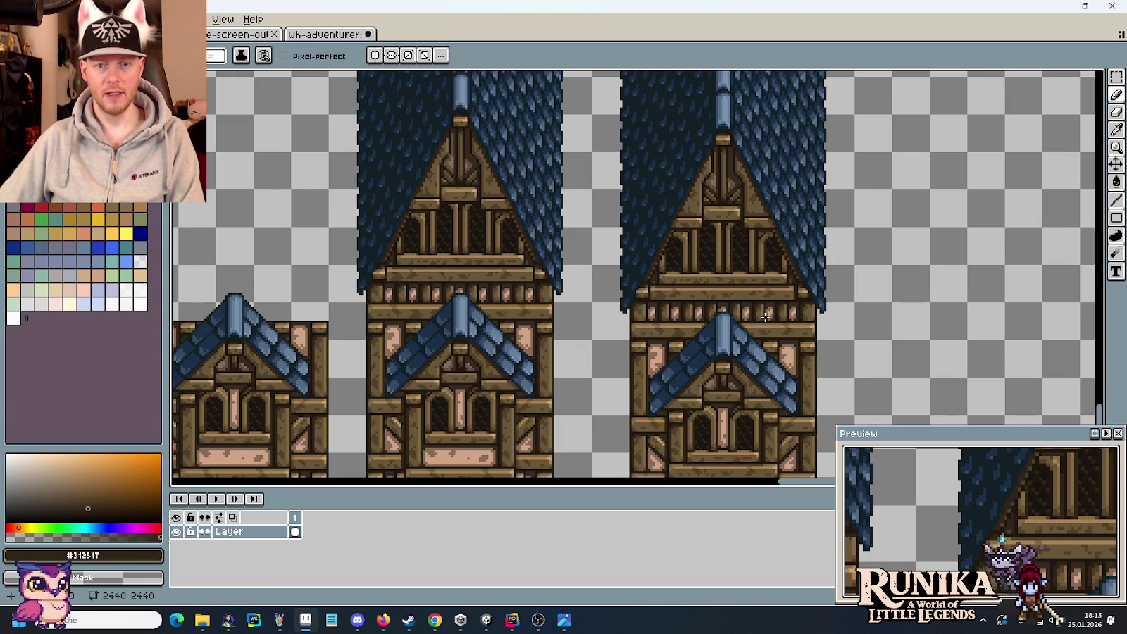
Zoom out, pan to the loose dormer pieces, and zoom in on their wooden frames
scroll(725, 346, "down", 2)
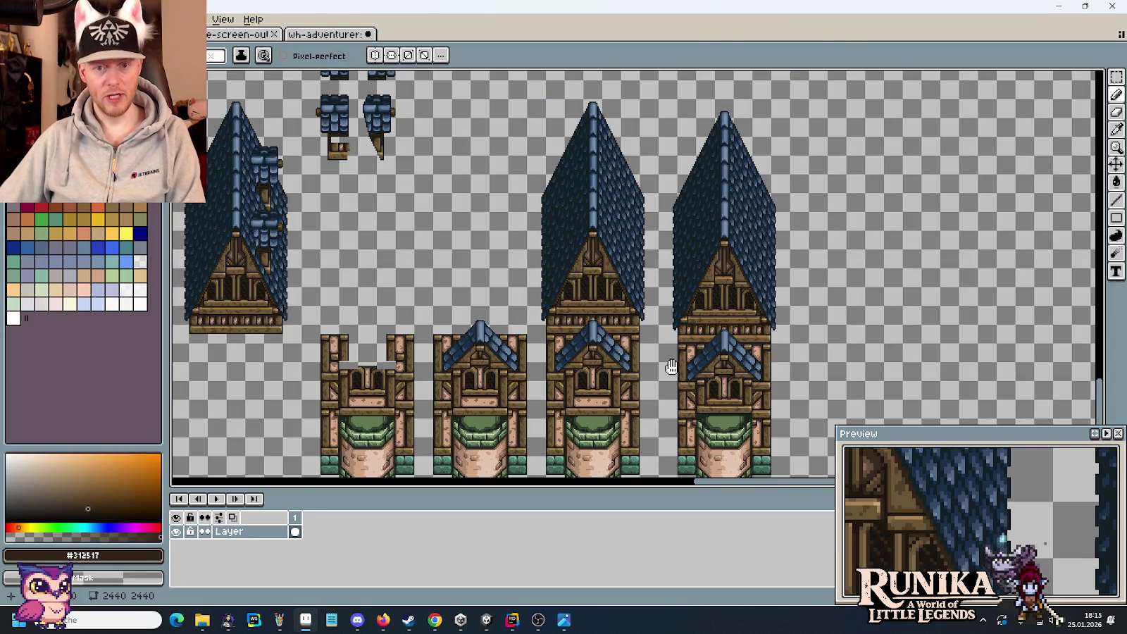
left_click_drag(671, 367, 725, 255)
scroll(646, 254, "up", 2)
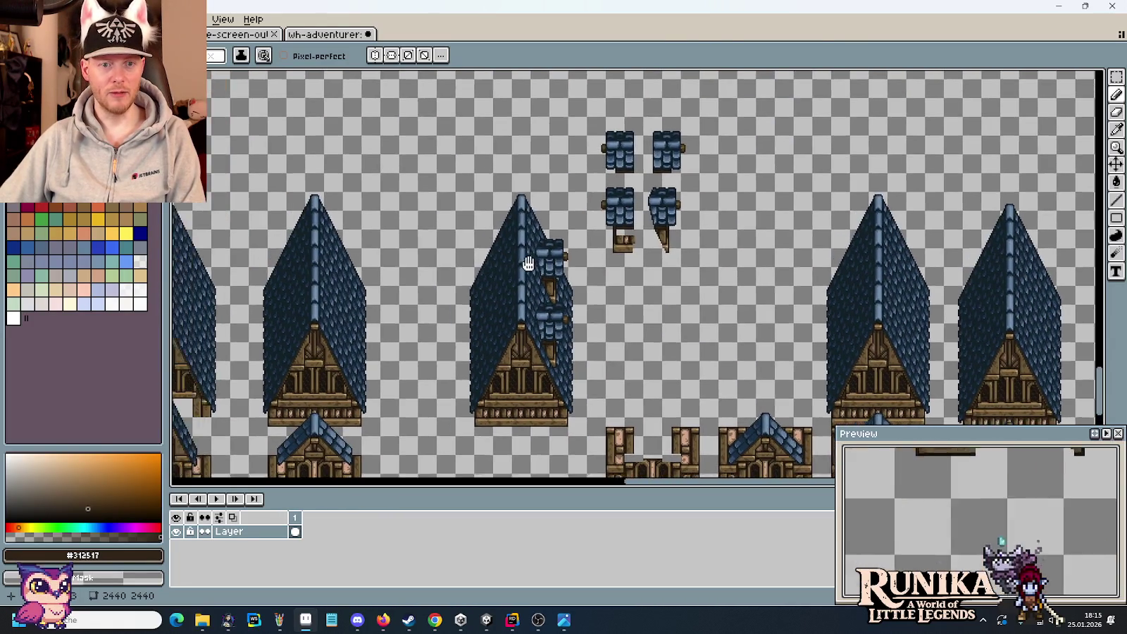
scroll(669, 212, "up", 2)
scroll(679, 187, "up", 1)
scroll(628, 312, "up", 1)
scroll(648, 282, "up", 1)
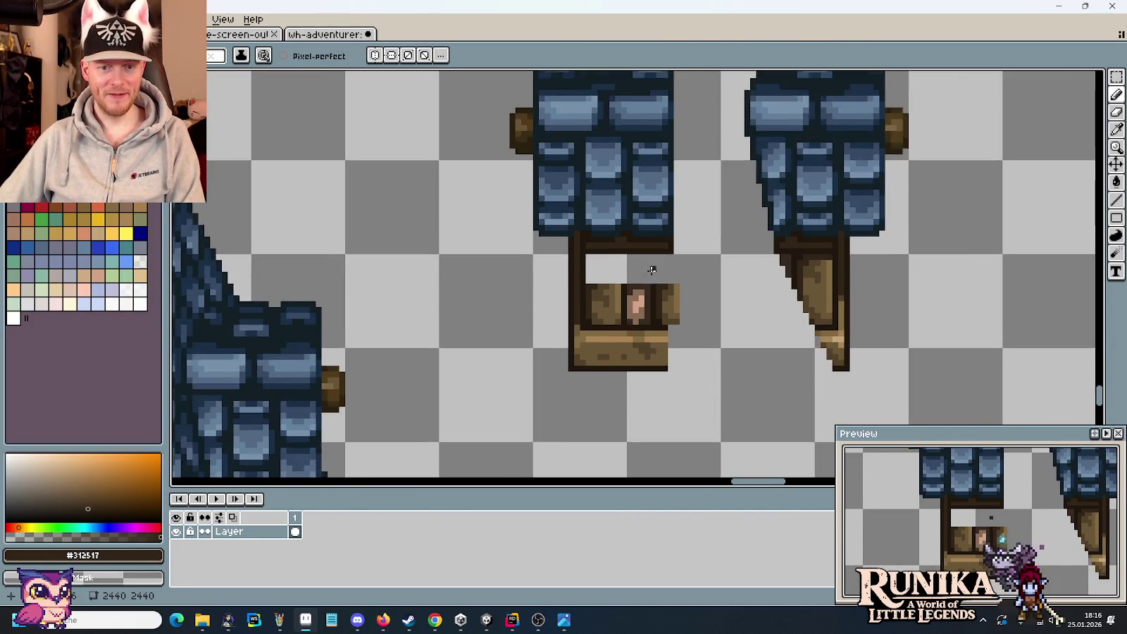
scroll(675, 315, "up", 2)
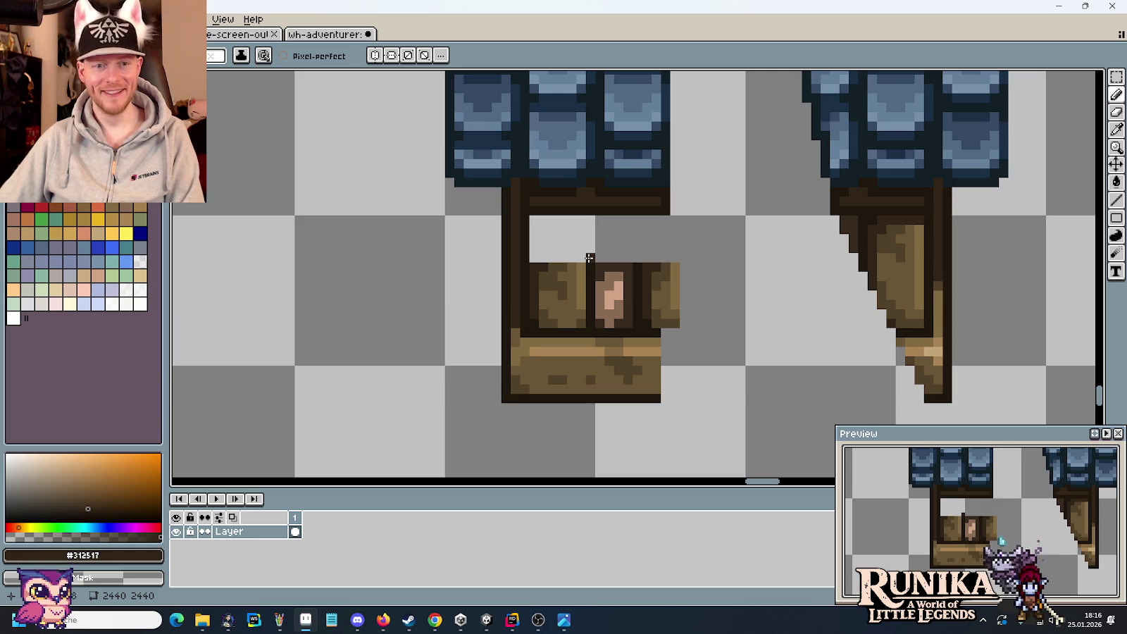
Marquee-select an 8x9 block of dark timber on the left dormer's wooden frame
key("m")
scroll(606, 317, "down", 2)
scroll(624, 373, "down", 2)
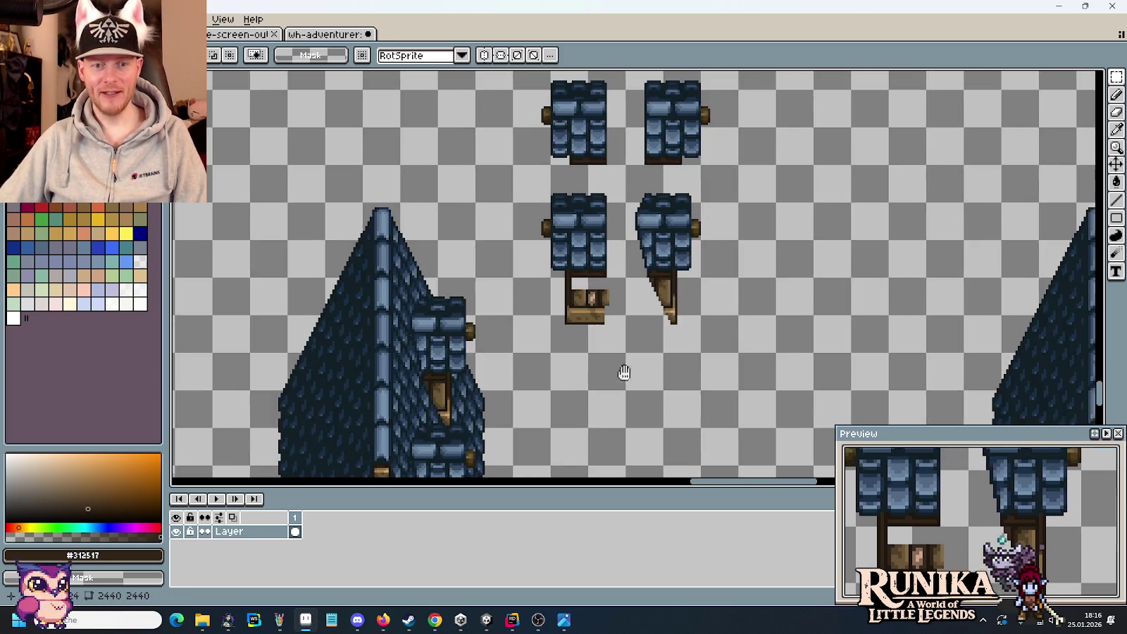
scroll(624, 373, "up", 1)
scroll(729, 373, "up", 2)
scroll(787, 259, "up", 1)
scroll(746, 266, "up", 1)
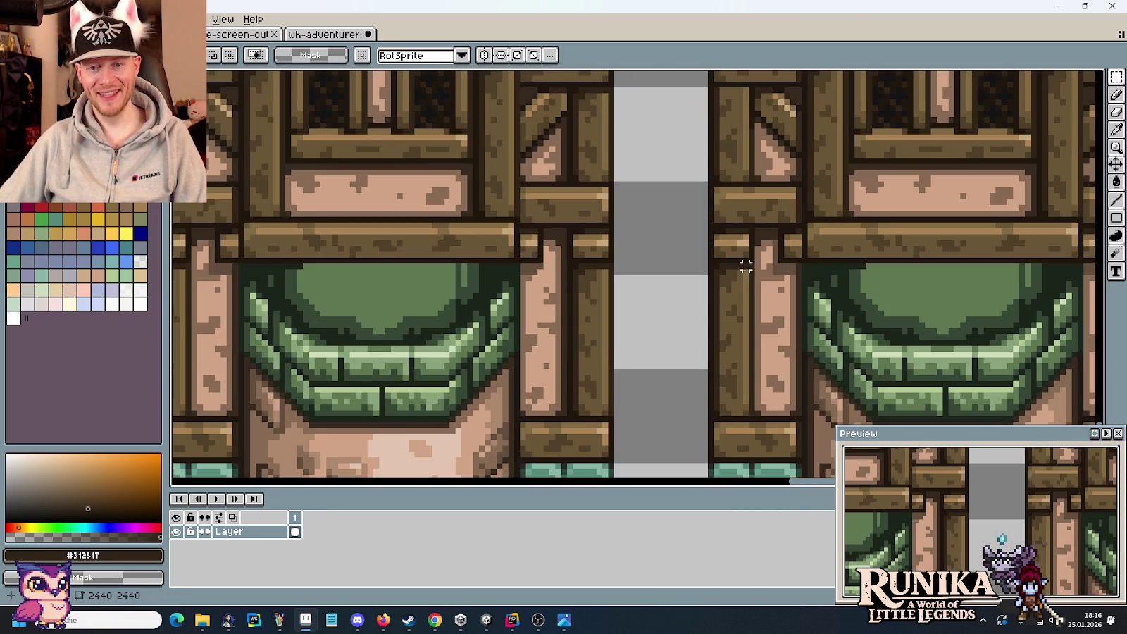
left_click_drag(749, 266, 710, 312)
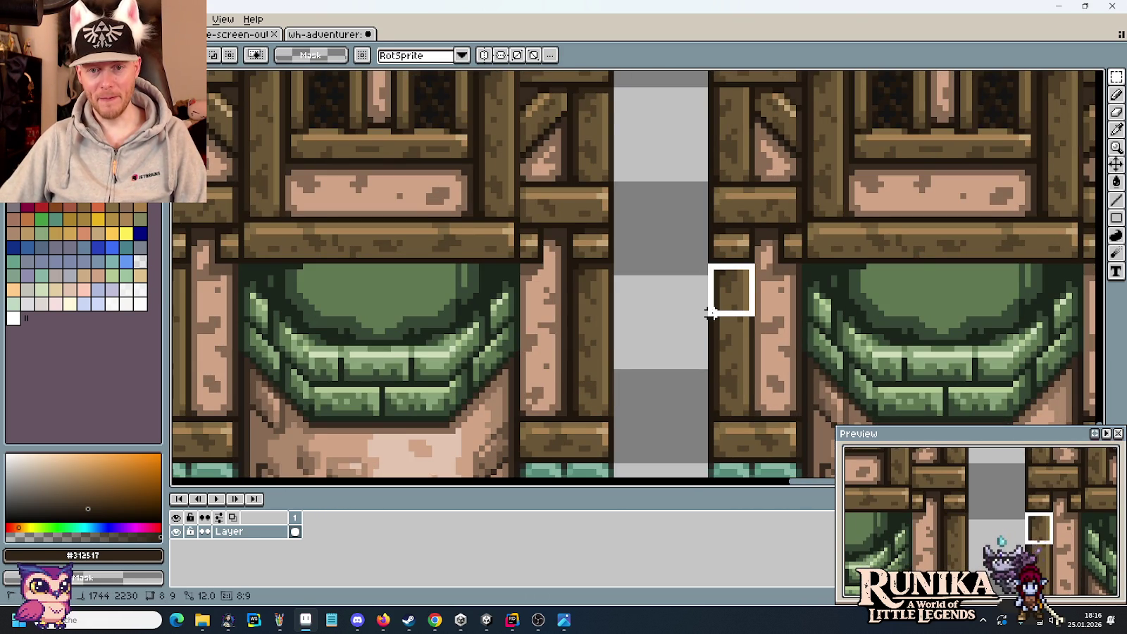
Shift the small selected pixel block one pixel left and commit it in place
scroll(715, 309, "down", 2)
scroll(698, 310, "up", 1)
scroll(681, 310, "up", 1)
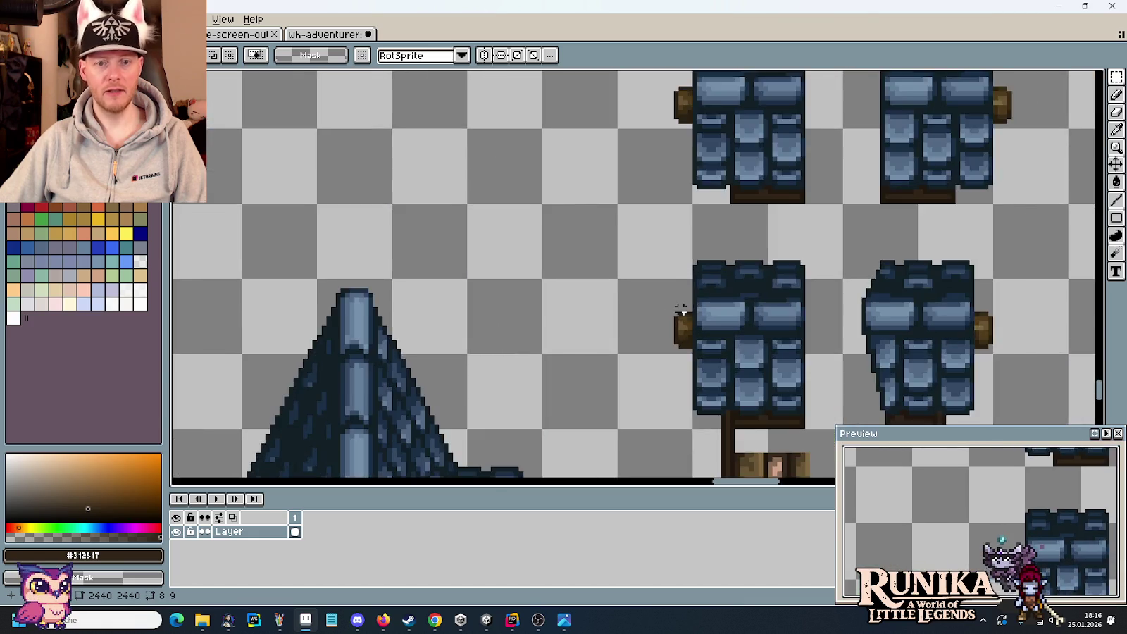
scroll(722, 309, "up", 1)
left_click(662, 276)
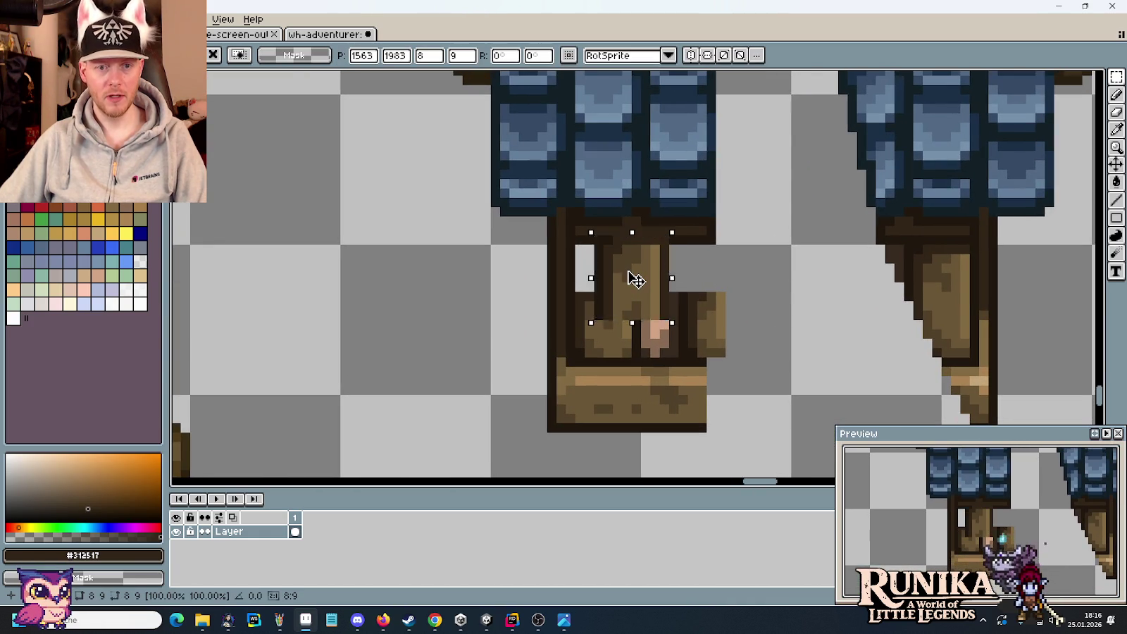
left_click_drag(633, 278, 604, 282)
left_click(729, 296)
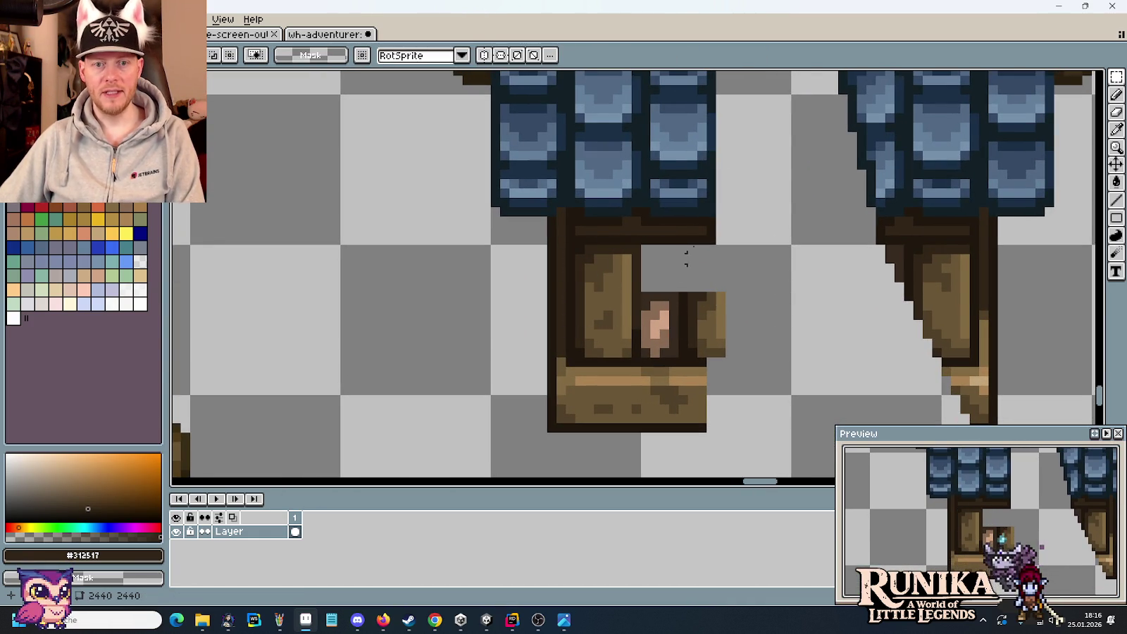
scroll(687, 258, "up", 3)
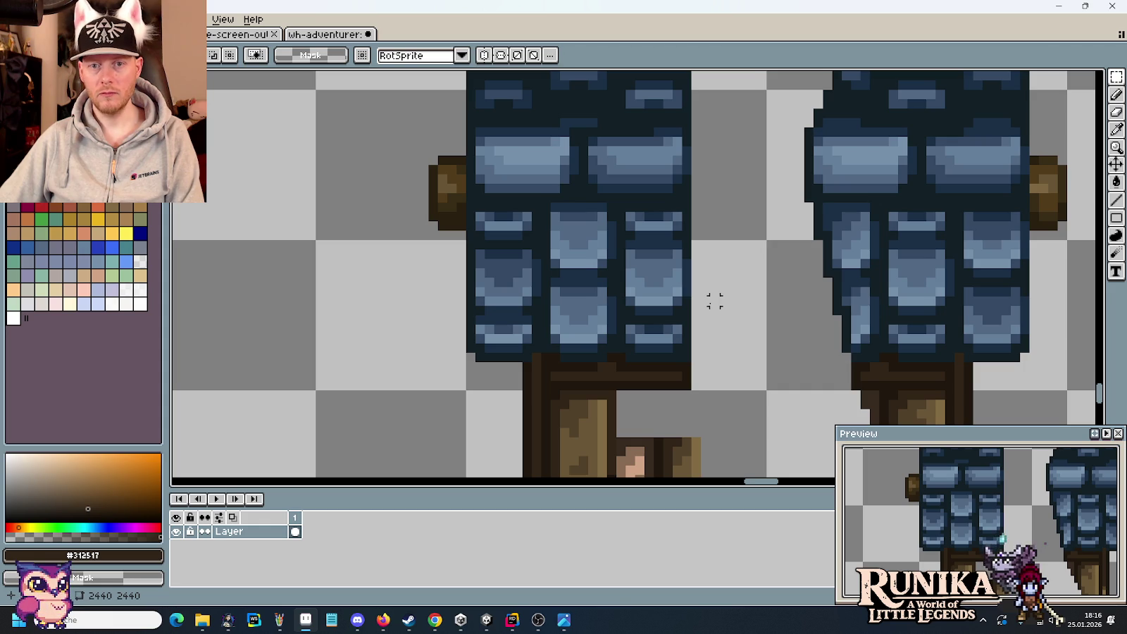
key("b")
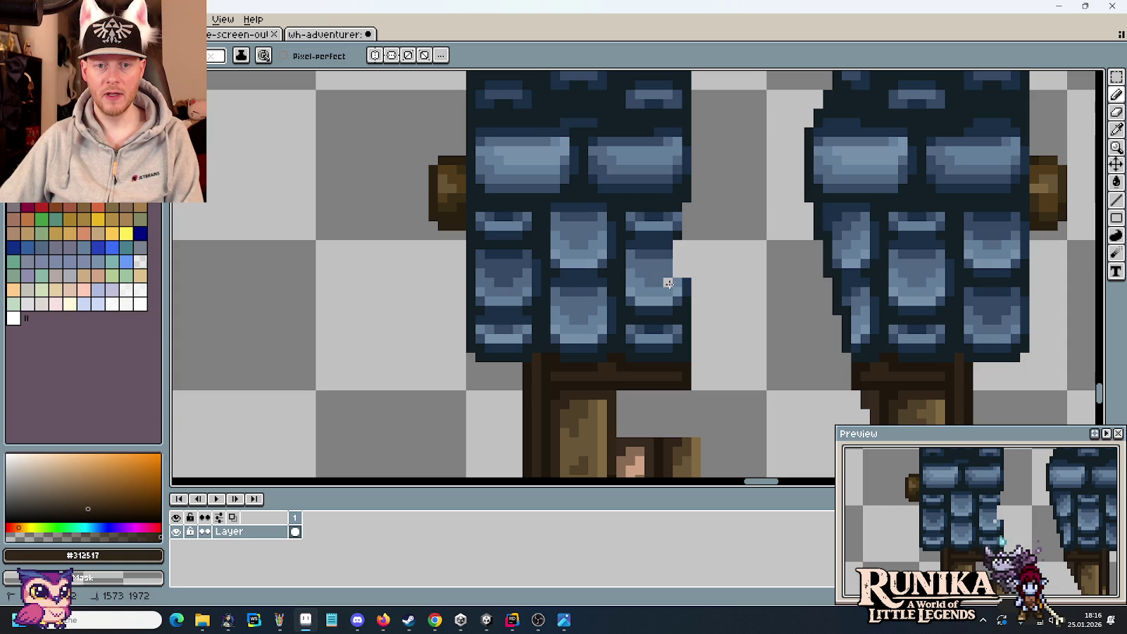
Erase the left slate's dark outline along its right and lower edges into a stepped diagonal
left_click_drag(678, 310, 677, 301)
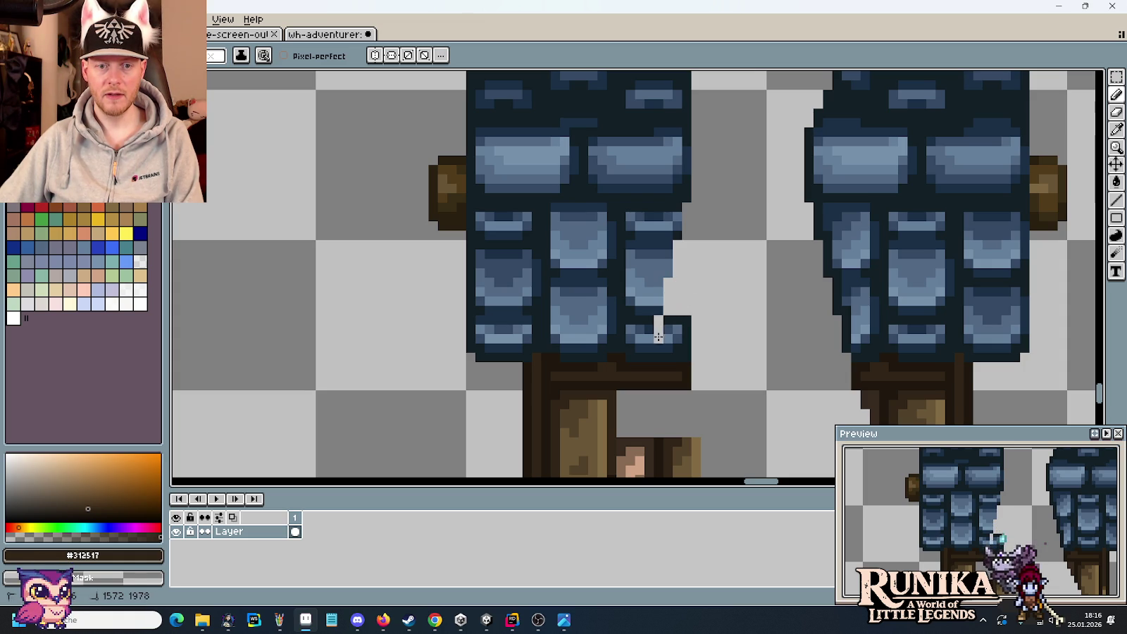
mouse_move(676, 321)
left_mouse_down()
mouse_move(650, 365)
mouse_move(660, 371)
mouse_move(682, 366)
mouse_move(762, 178)
left_mouse_up()
left_click(681, 206, "alt")
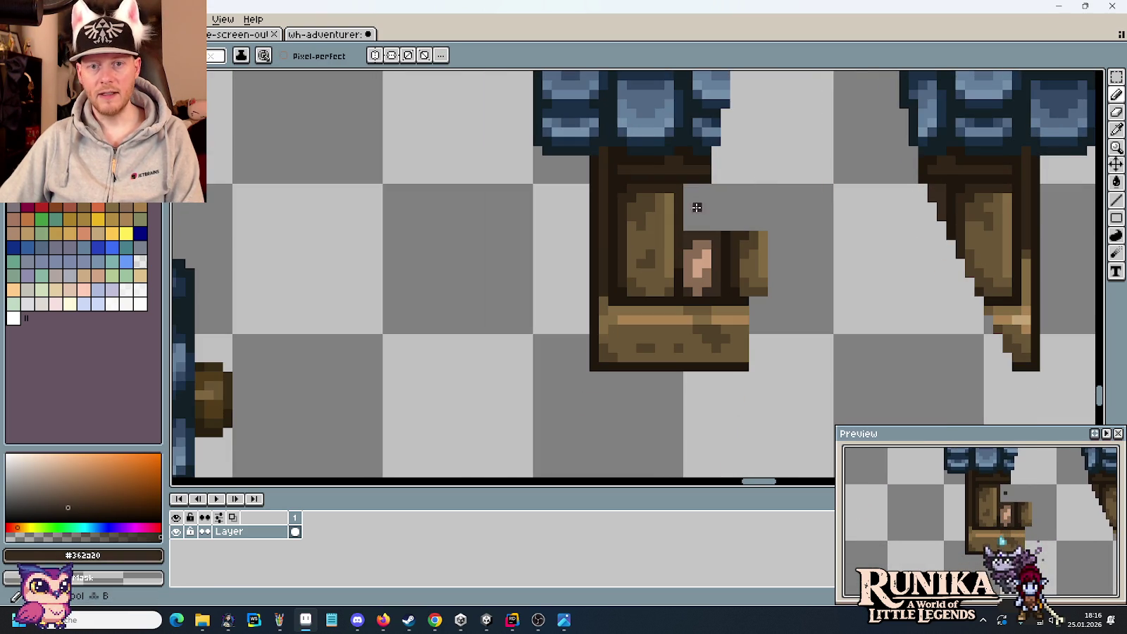
Draw a dark brown outline down the wooden piece's edge, plus one dark pixel beside it
left_click_drag(689, 190, 687, 210)
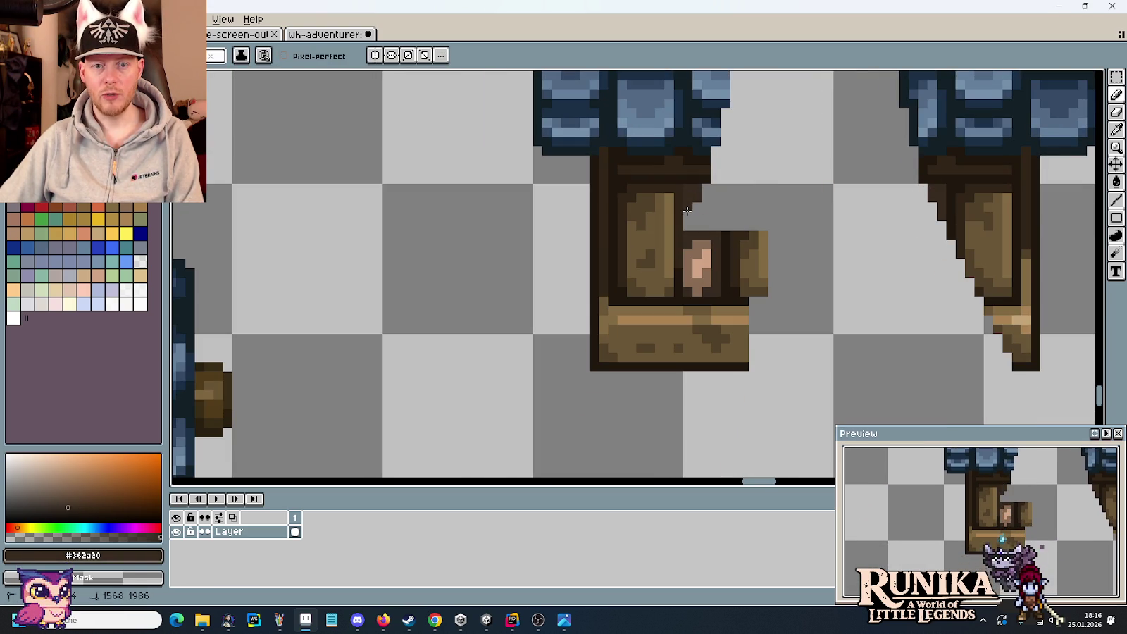
left_click(680, 272, "alt")
left_click(697, 224)
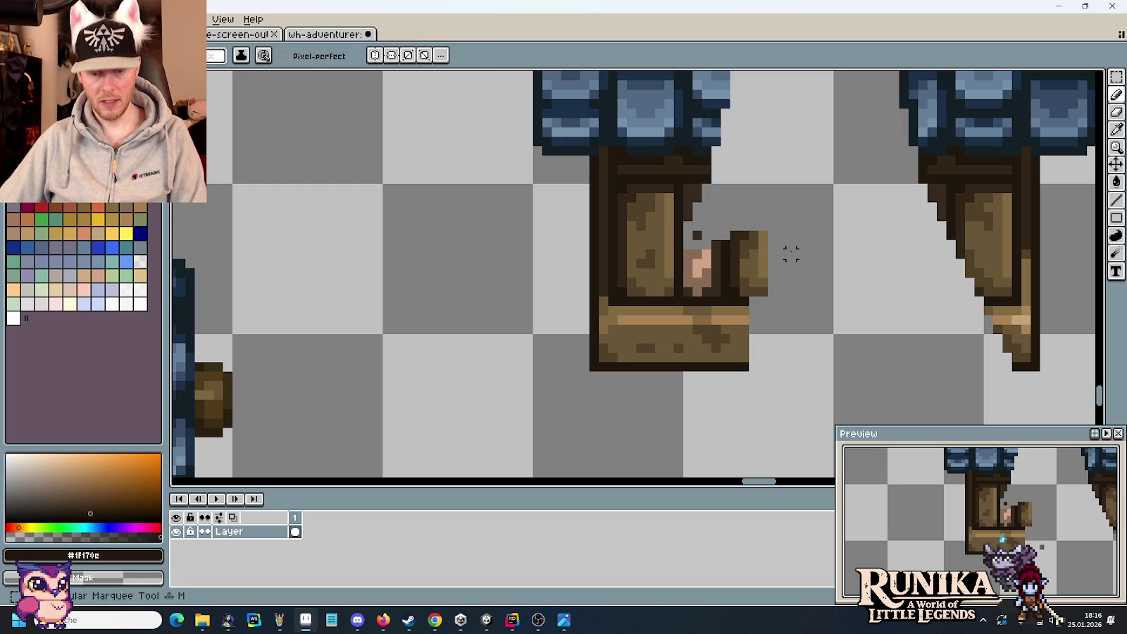
Select and delete the strips on the wooden piece's right side to narrow it
key("m")
left_click_drag(693, 224, 821, 387)
key("Delete")
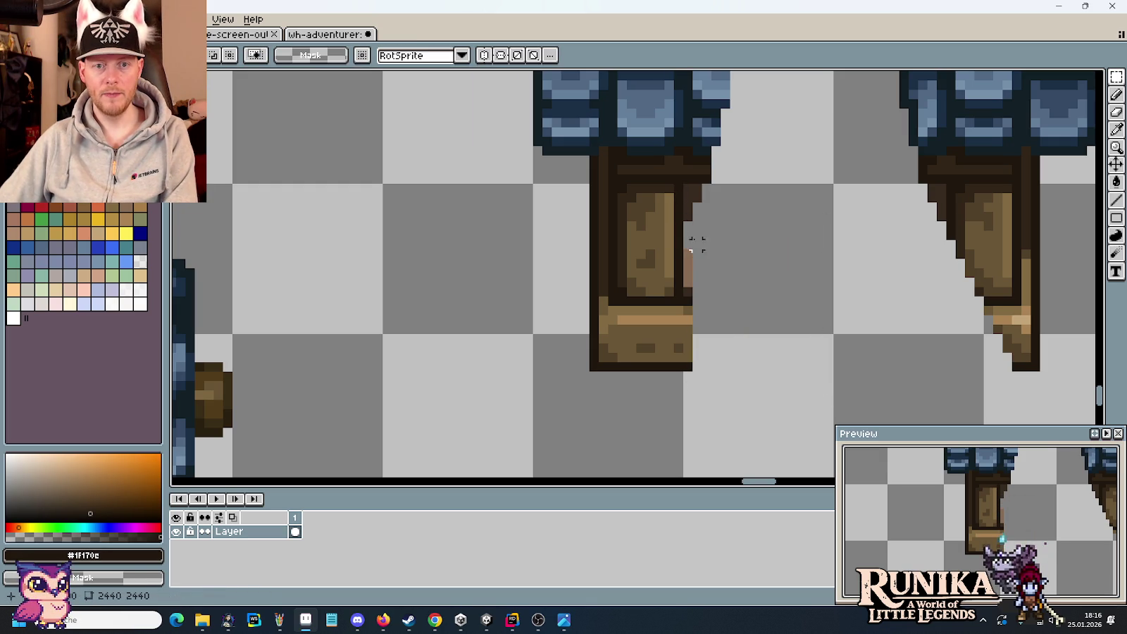
left_click_drag(677, 243, 729, 394)
key("Delete")
left_click_drag(665, 241, 705, 380)
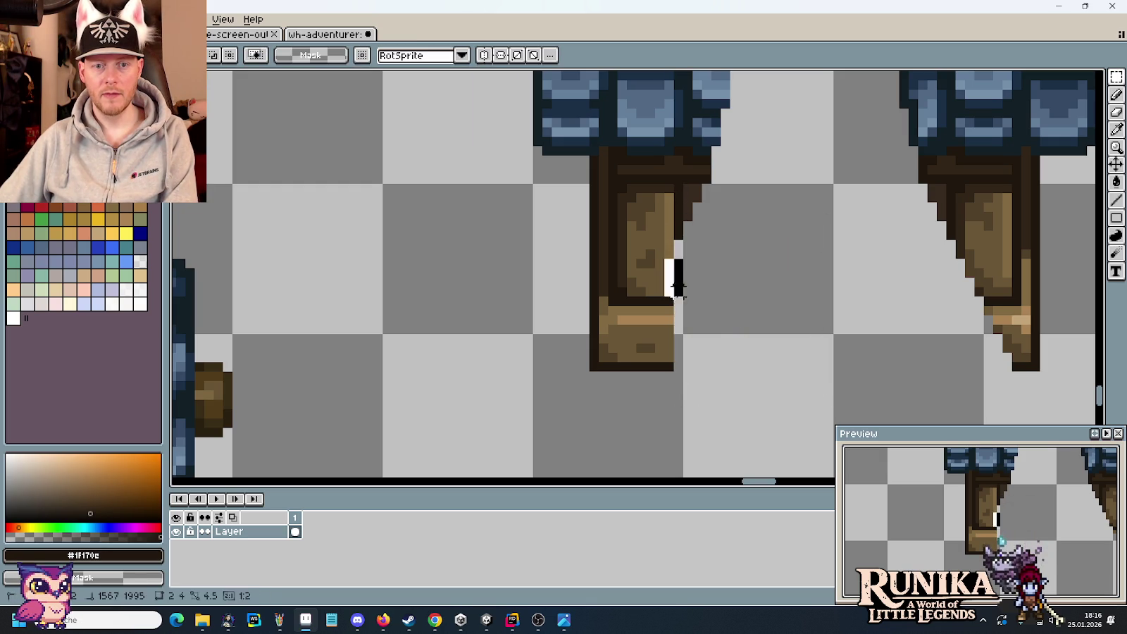
key("Delete")
left_click_drag(655, 266, 692, 387)
key("Delete")
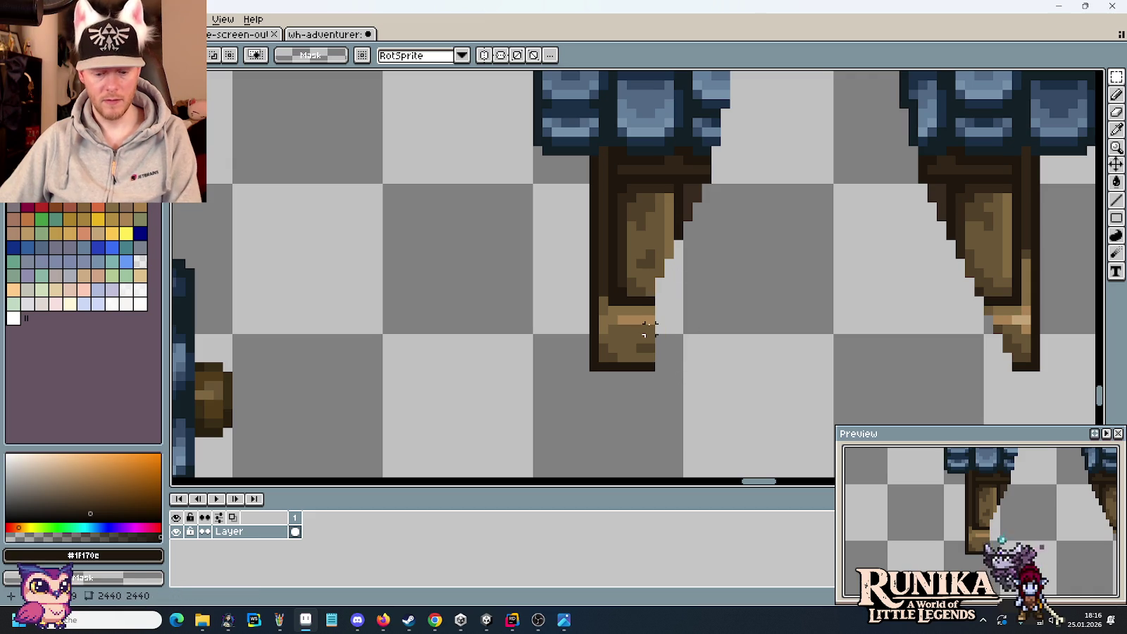
Erase the wood's right pixel columns into a taper and sample its mid and dark brown #312517
key("b")
left_click_drag(650, 303, 650, 366)
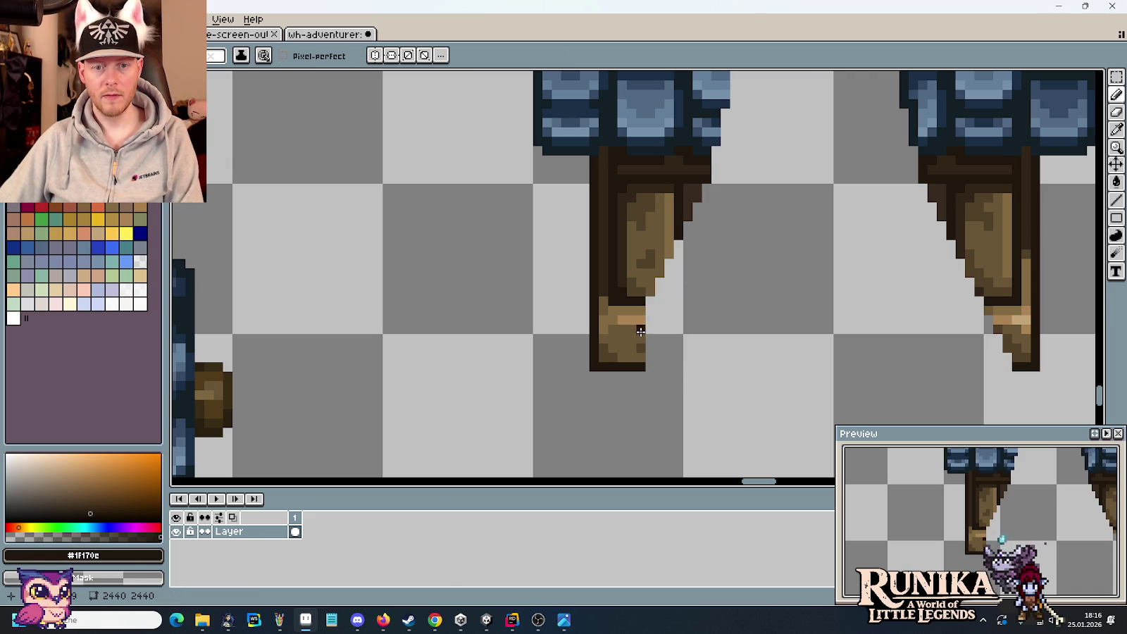
left_click_drag(640, 329, 622, 368)
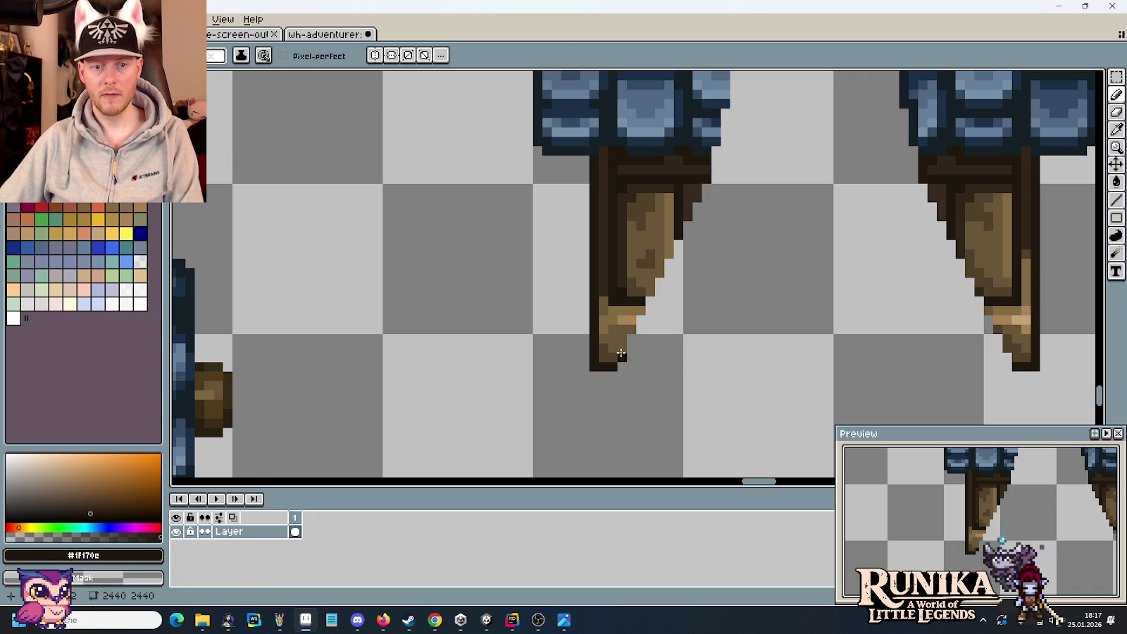
key("i")
left_click(1021, 345)
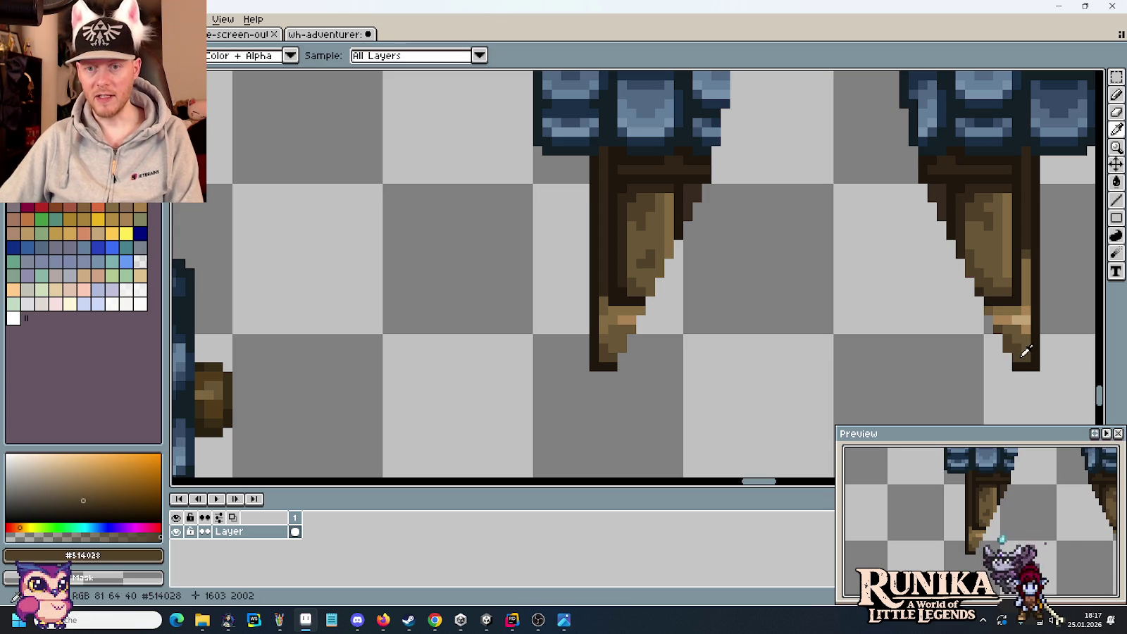
key("b")
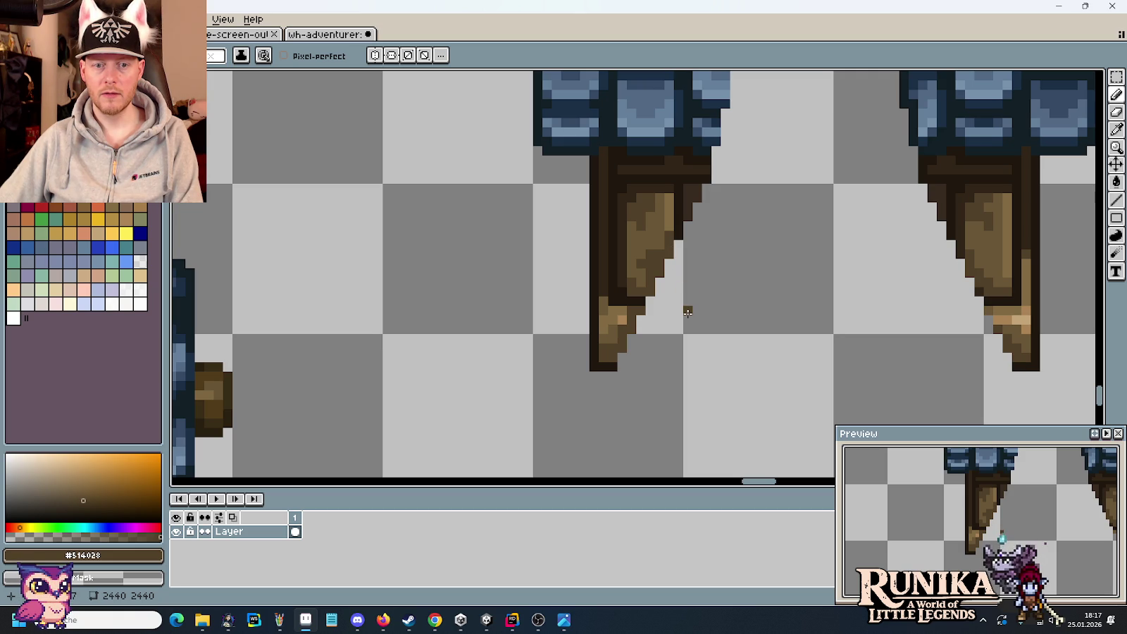
key("i")
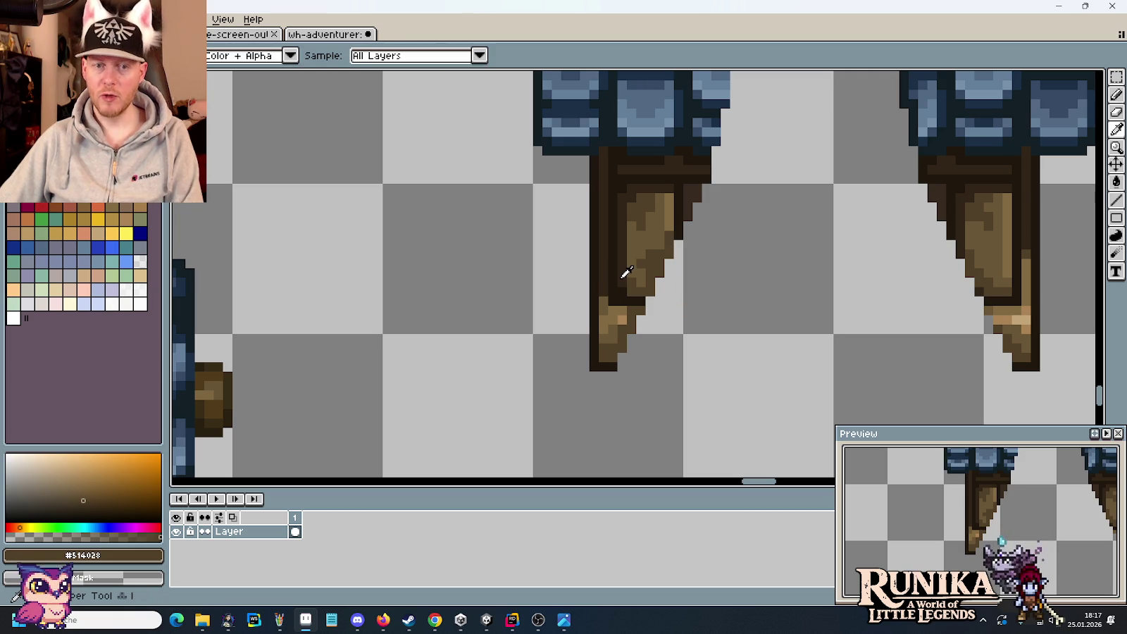
left_click(628, 272)
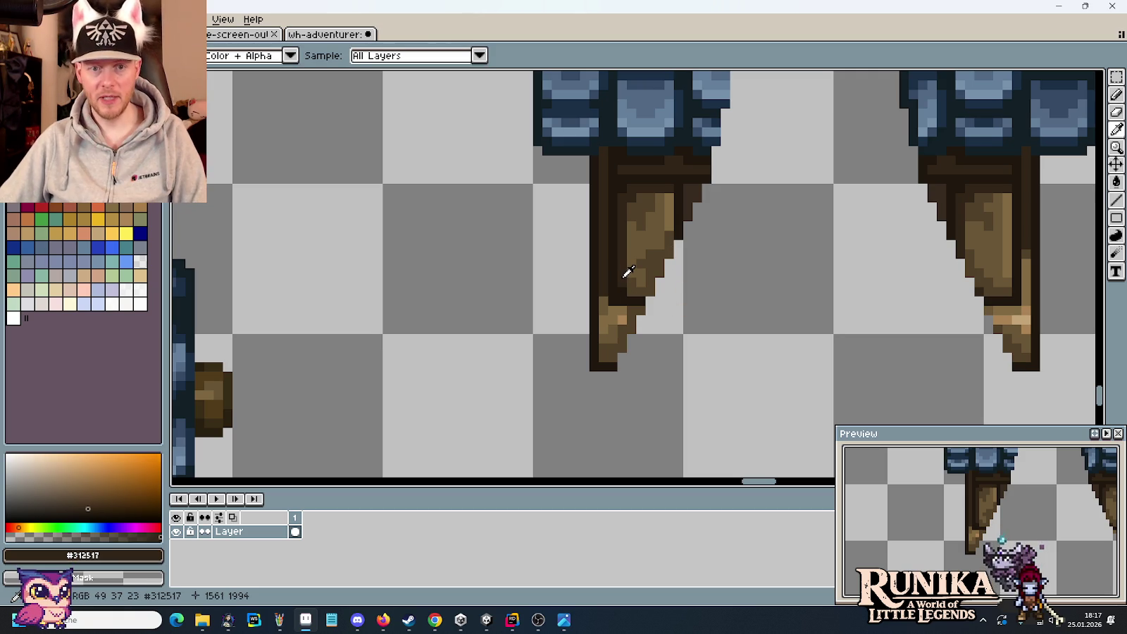
key("b")
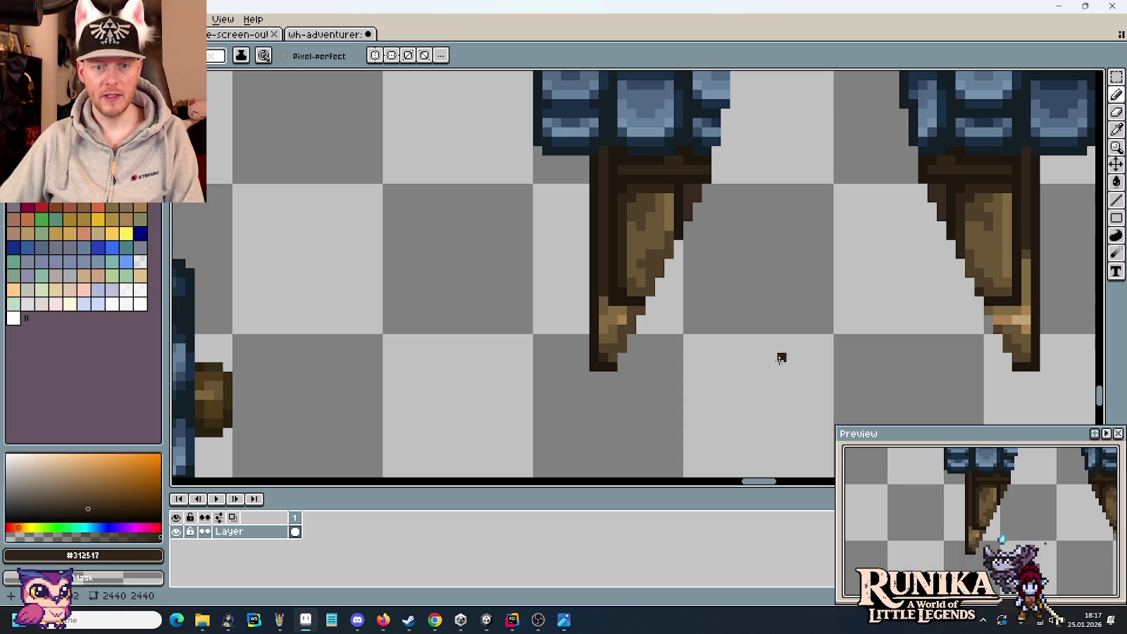
scroll(780, 358, "down", 2)
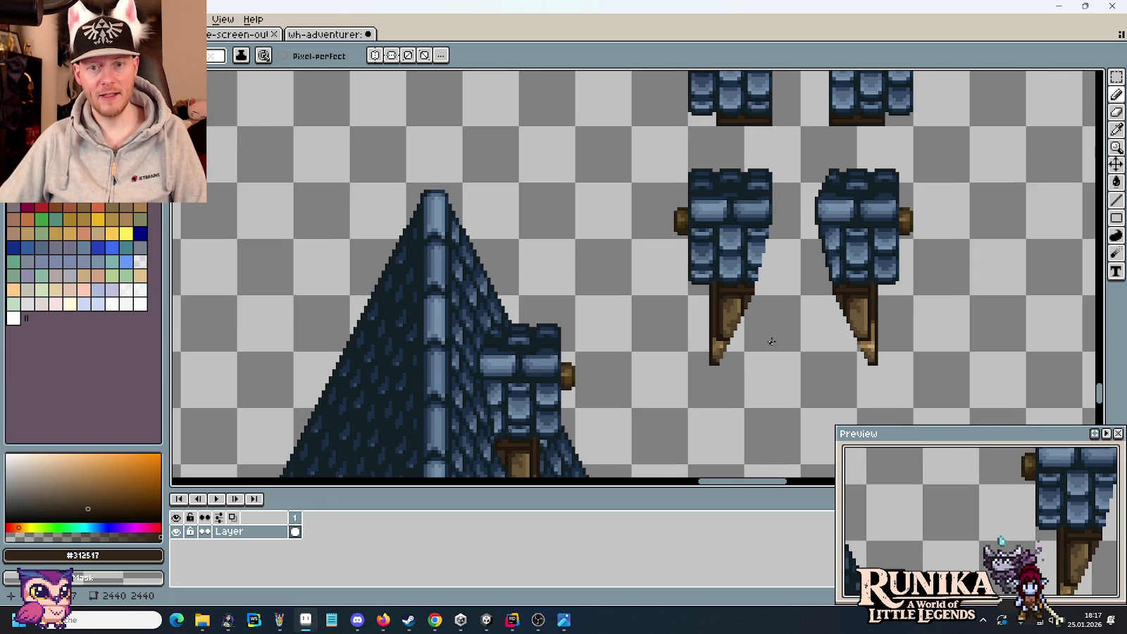
Select the lower-left dormer with its bracket, nudge it right toward its neighbour, and commit
scroll(733, 338, "right", 2)
scroll(681, 314, "down", 1)
key("m")
left_click_drag(713, 185, 596, 379)
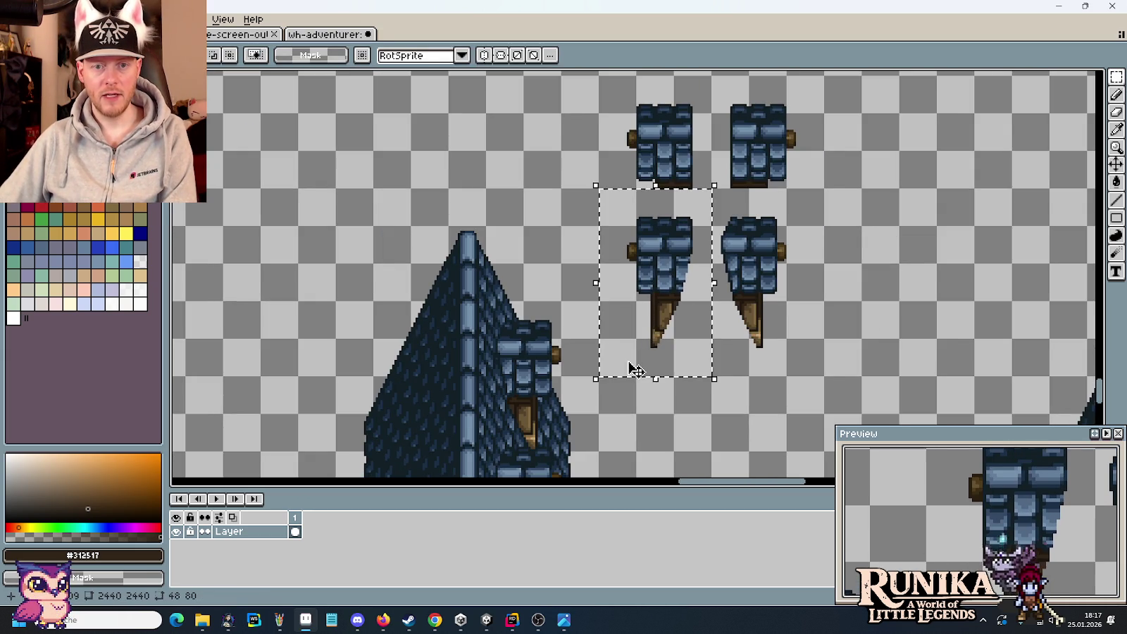
key("Right")
key("Right")
key("Right")
key("Right")
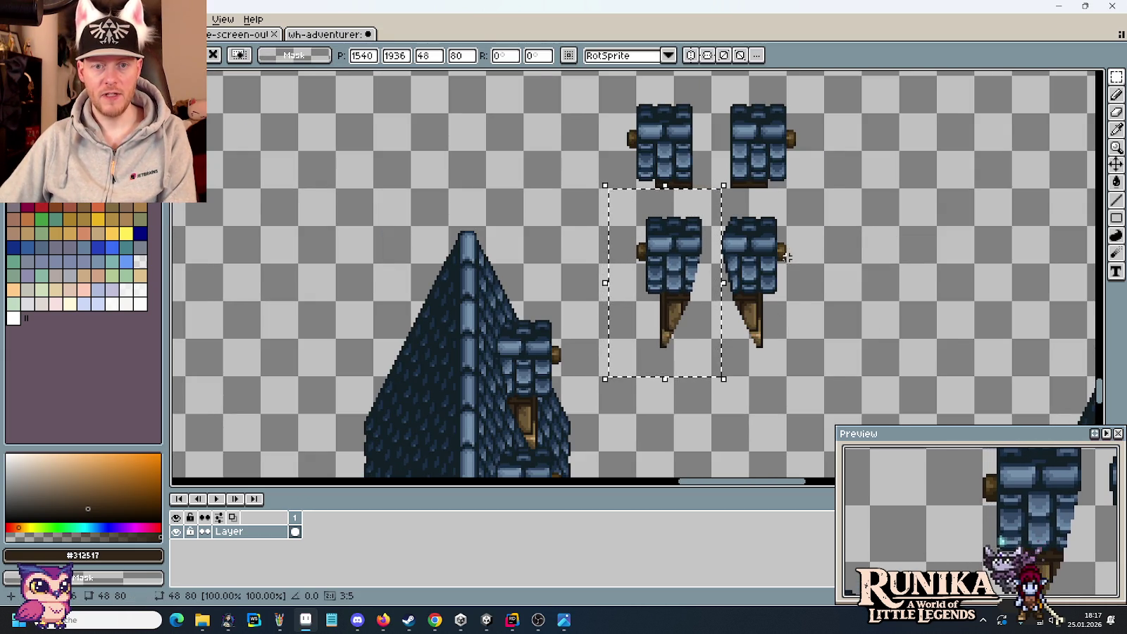
key("Return")
scroll(702, 211, "up", 2)
scroll(709, 239, "up", 1)
scroll(722, 309, "up", 1)
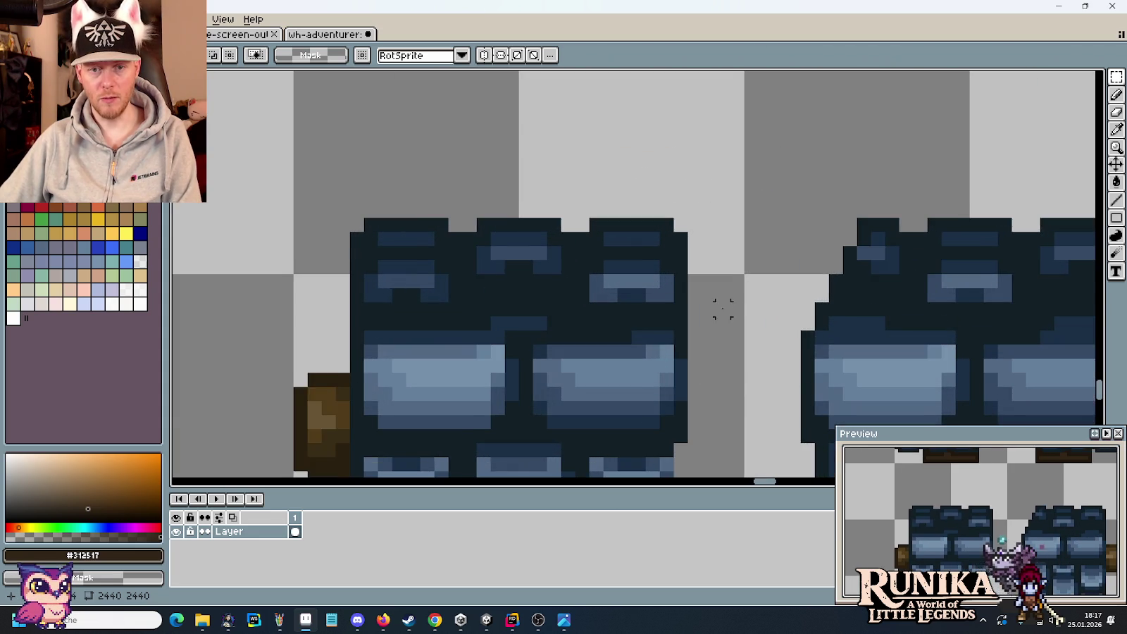
Erase the slate's top-right edge pixels and repaint the corner pixel dark navy #1a2f45
key("b")
left_click_drag(683, 291, 683, 204)
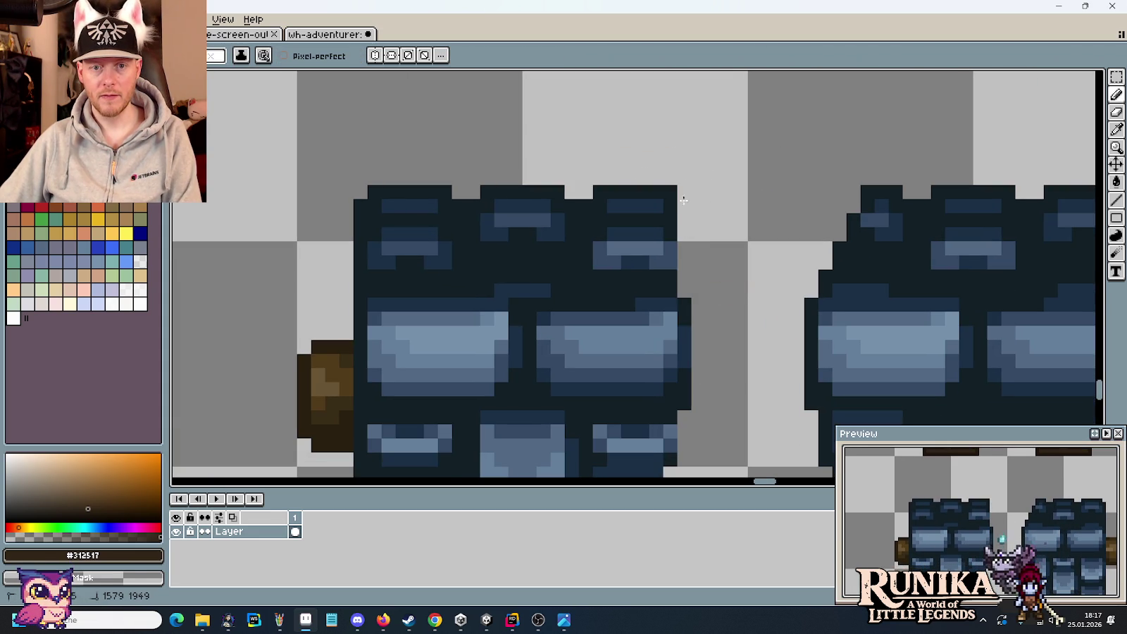
mouse_move(669, 262)
left_mouse_down()
mouse_move(668, 203)
mouse_move(655, 188)
left_mouse_up()
left_click(643, 193)
key("i")
key("b")
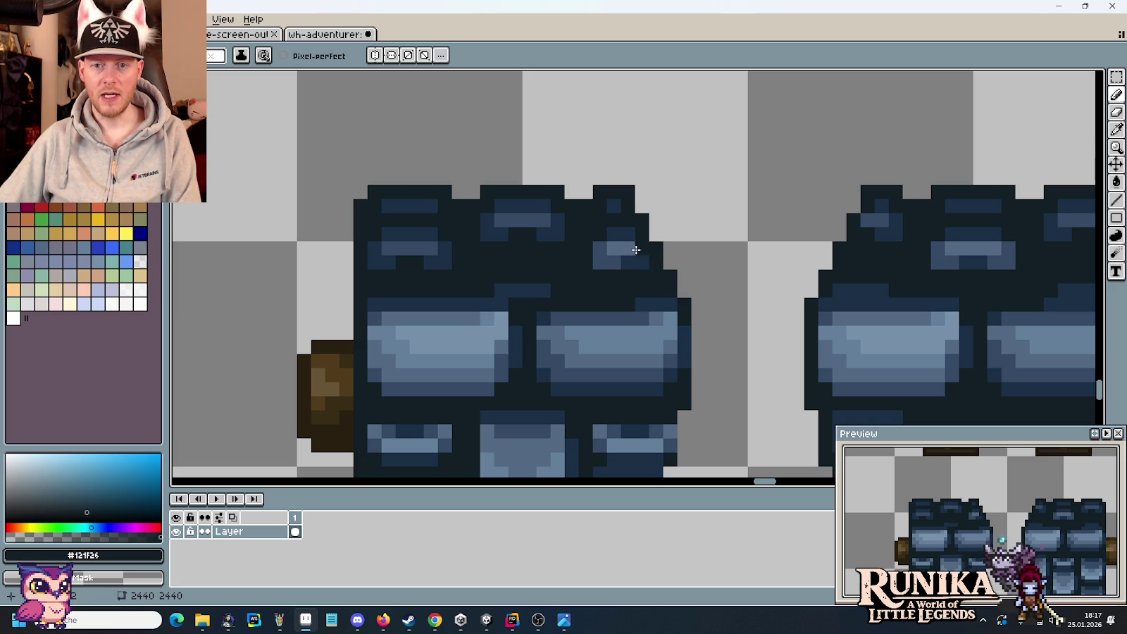
left_click(646, 249, "alt")
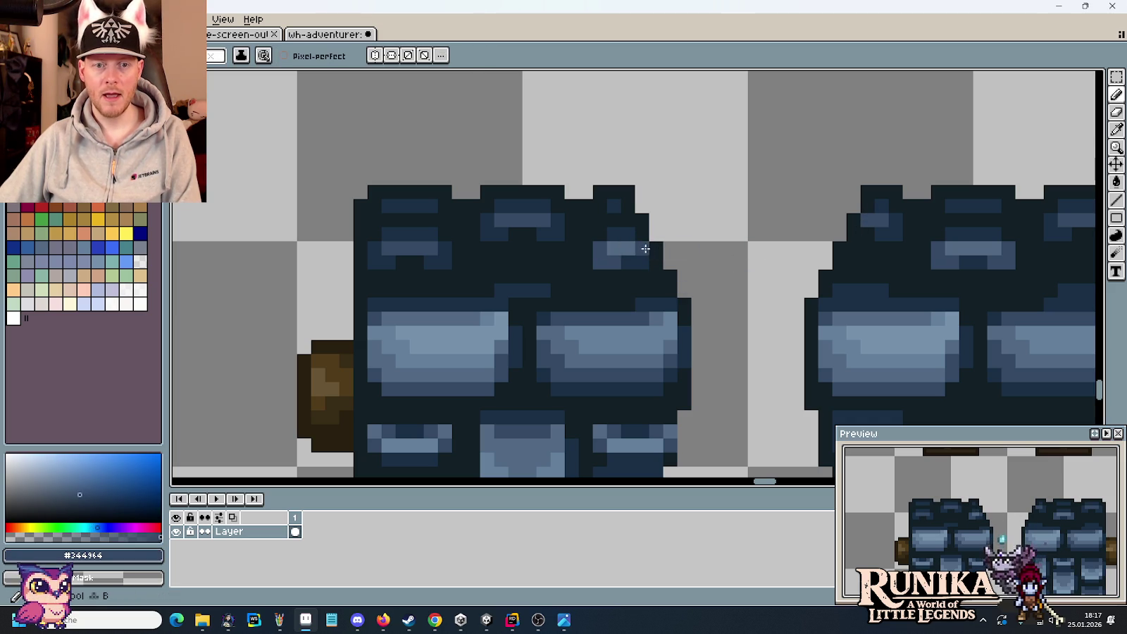
left_click(615, 261, "alt")
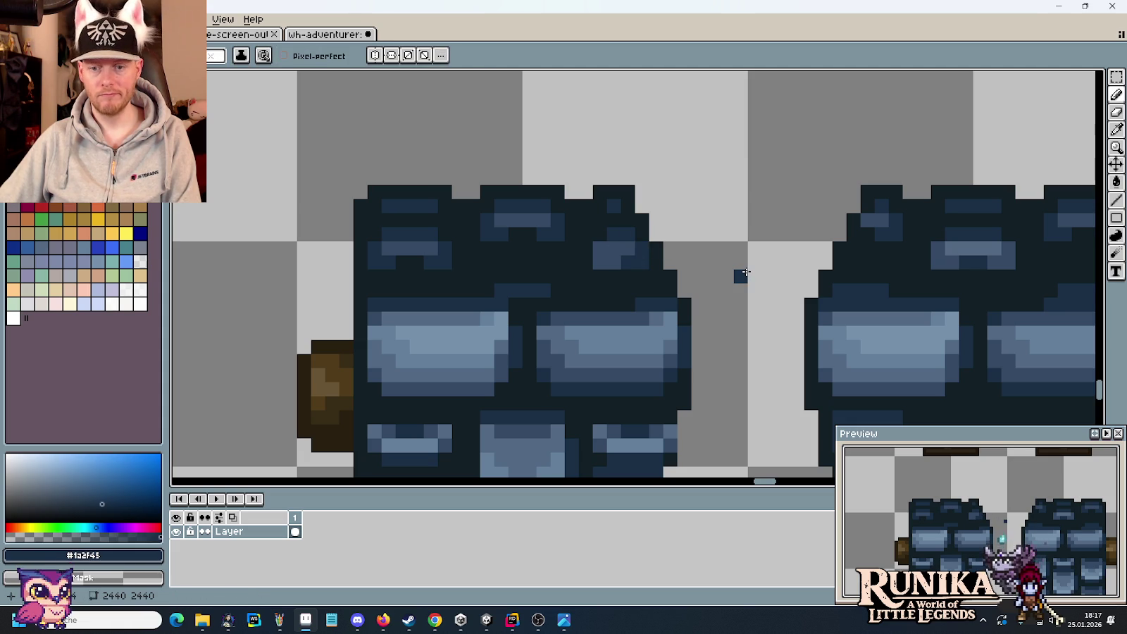
left_click(598, 262)
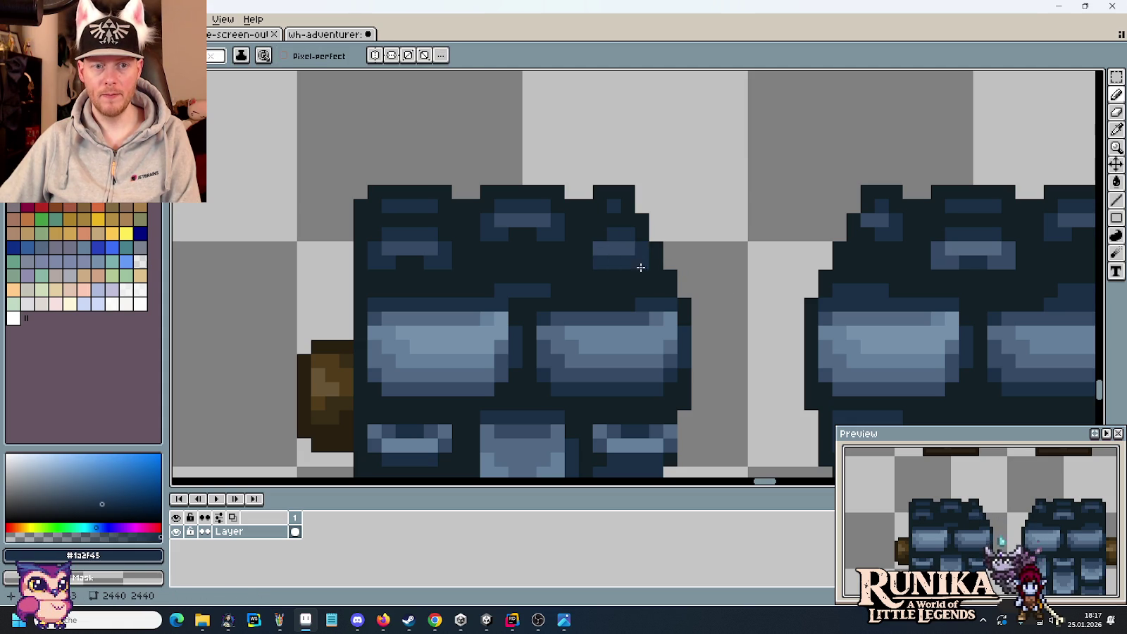
scroll(727, 292, "down", 3)
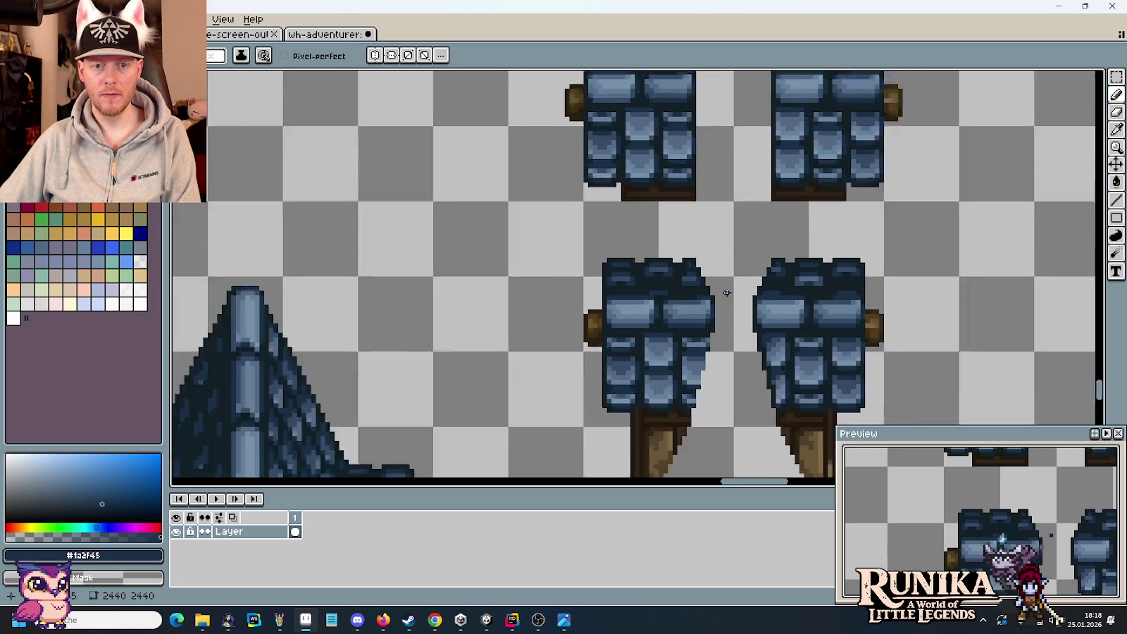
Marquee-select the slope-shaped dormer pieces with tapered timber brackets beside the spire
scroll(725, 289, "down", 1)
scroll(723, 285, "down", 2)
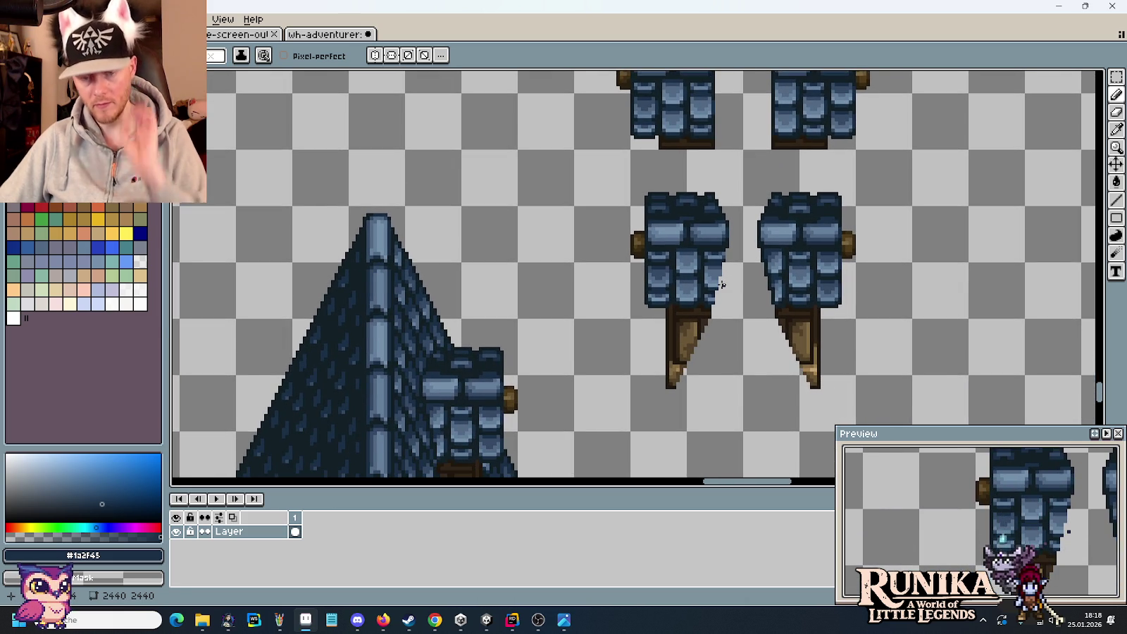
key("m")
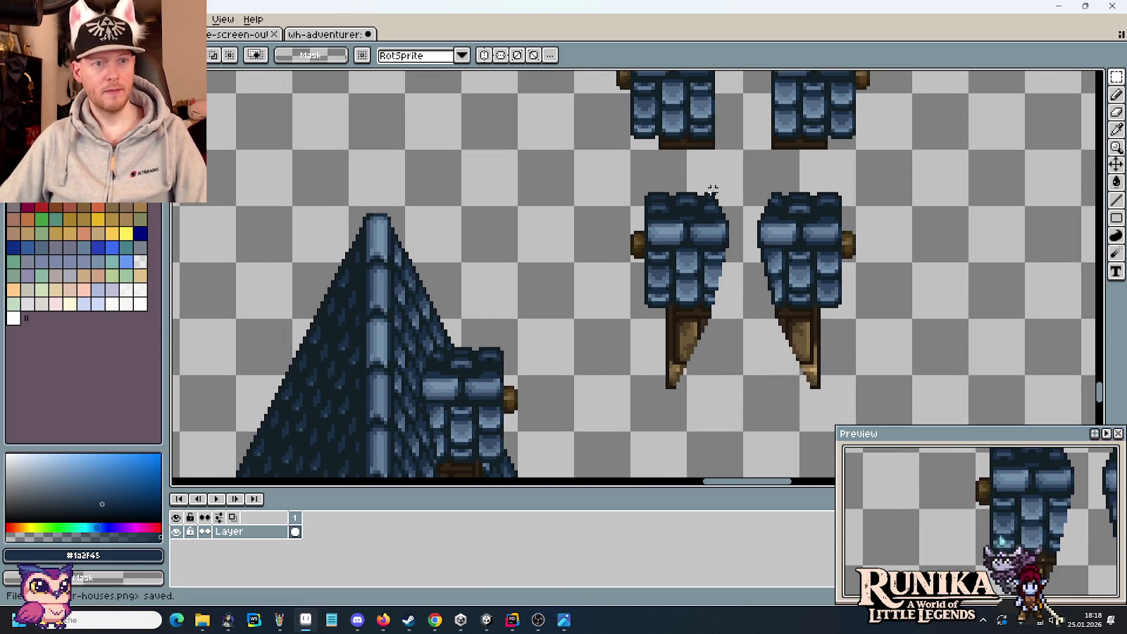
left_click_drag(746, 147, 572, 434)
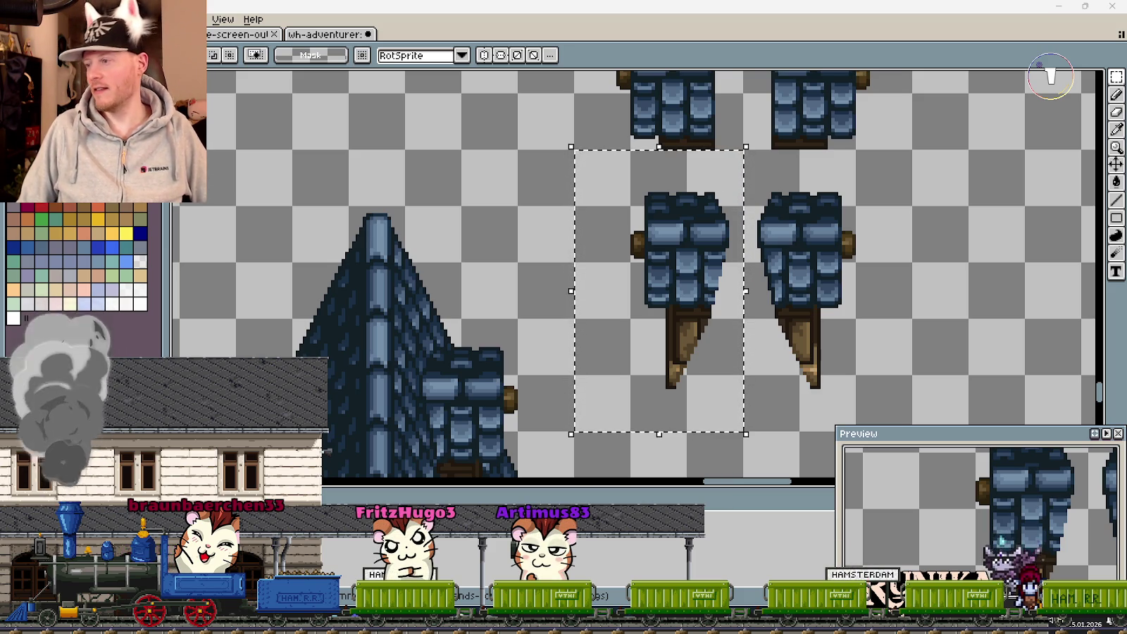
key("2")
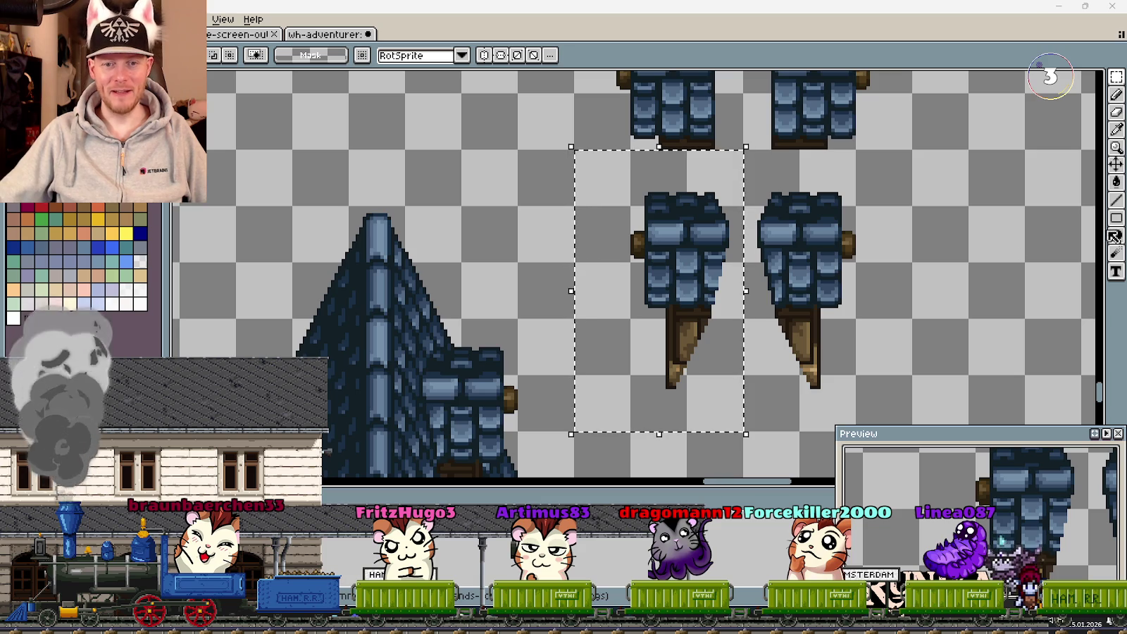
scroll(790, 274, "down", 1)
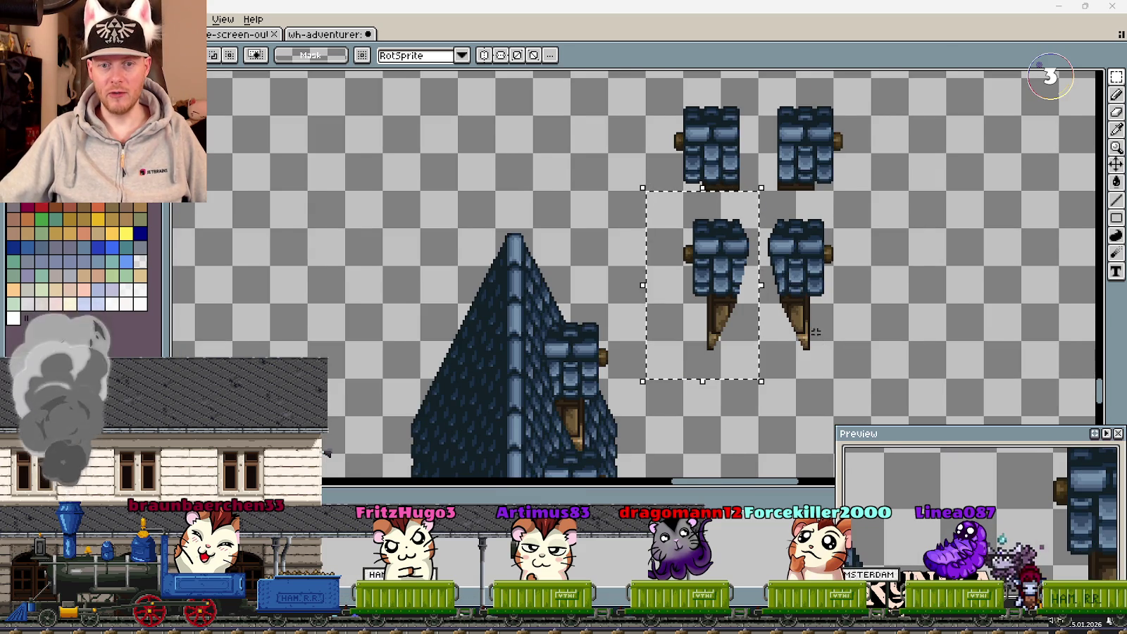
Move the first dormer piece onto the spire's left slope and nudge it up into position
scroll(821, 346, "down", 1)
scroll(822, 334, "down", 1)
left_click_drag(822, 334, 804, 159)
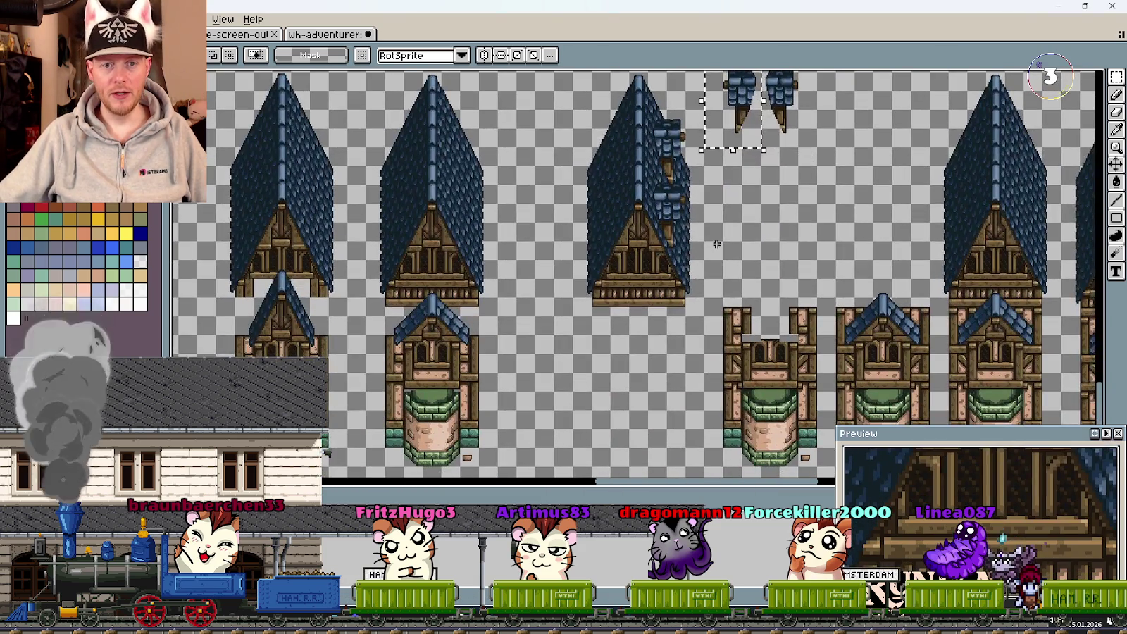
scroll(701, 226, "up", 1)
scroll(676, 169, "up", 1)
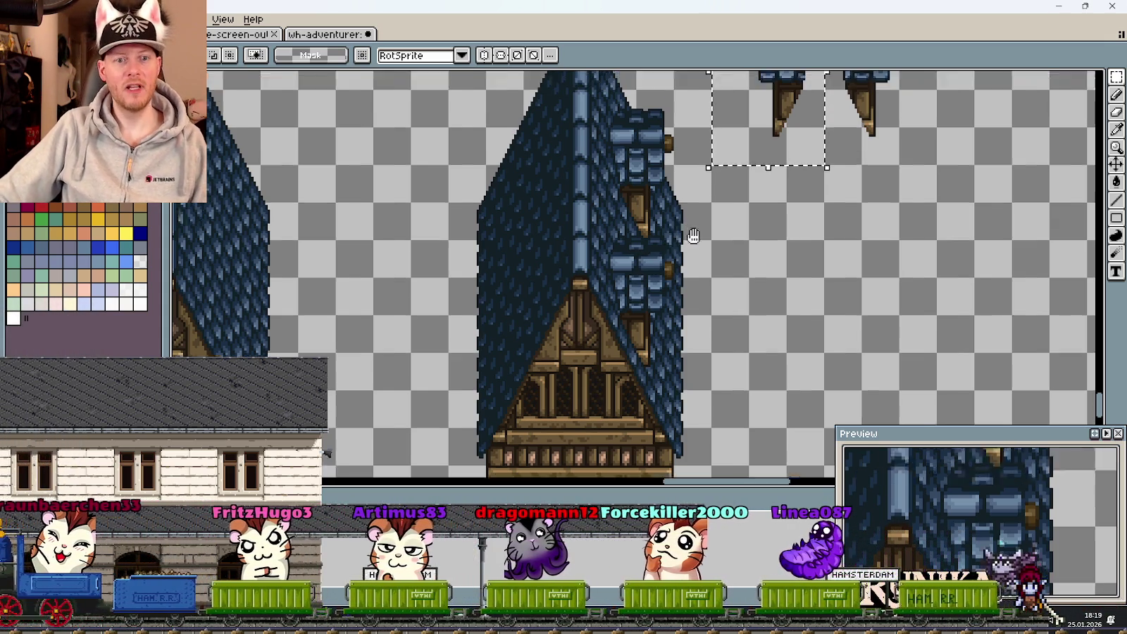
scroll(687, 232, "up", 3)
mouse_move(800, 163)
left_mouse_down()
mouse_move(619, 268)
mouse_move(687, 259)
left_mouse_up()
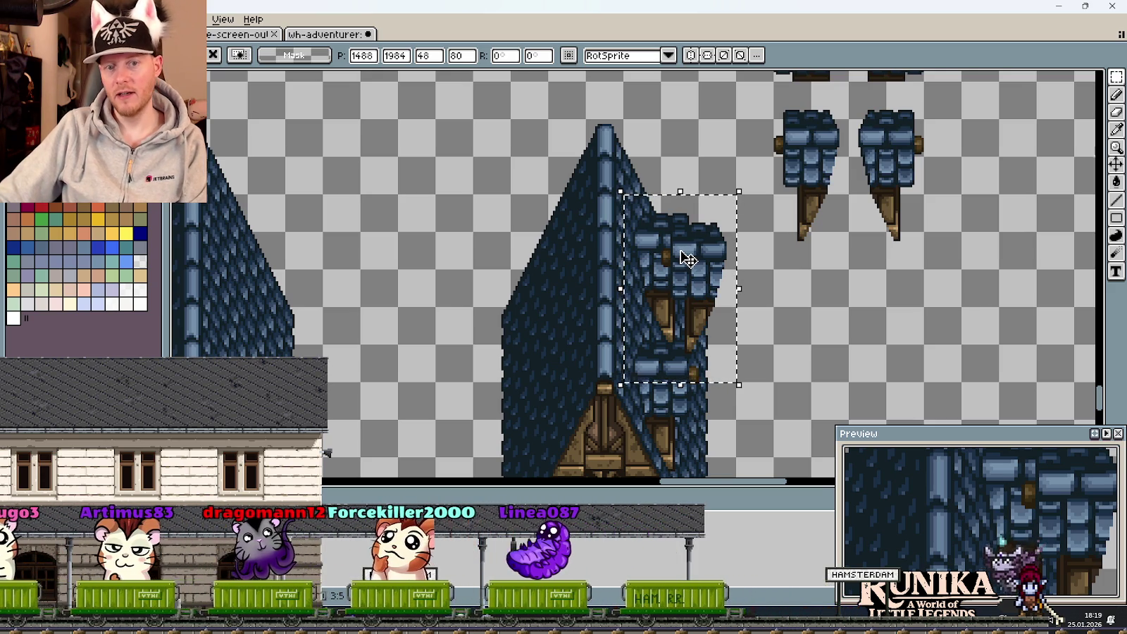
key("Up")
key("Up")
key("Up")
mouse_move(691, 261)
left_mouse_down()
mouse_move(548, 266)
mouse_move(578, 274)
left_mouse_up()
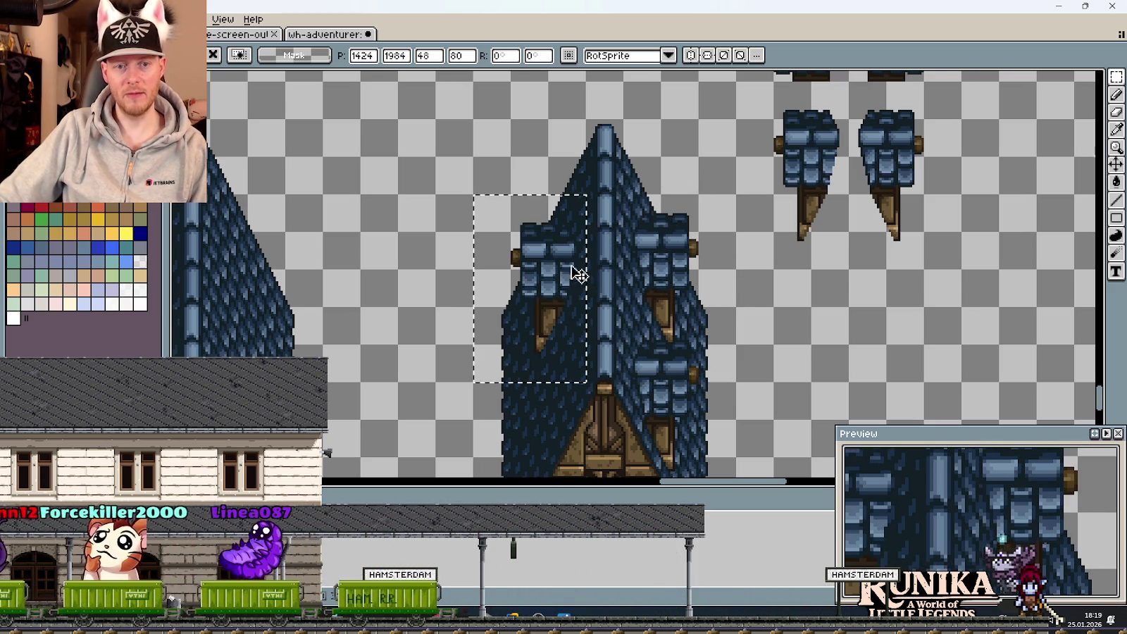
key("Up")
key("Up")
key("Up")
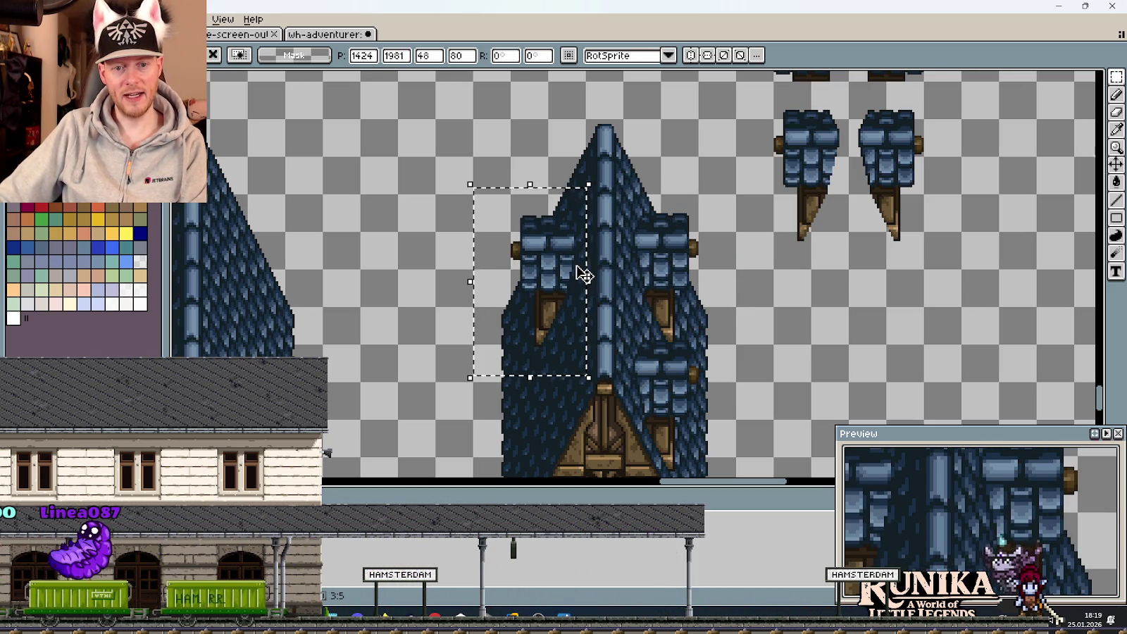
Drop that dormer, then place another dormer lower on the spire
left_click_drag(831, 246, 773, 78)
mouse_move(810, 169)
left_mouse_down()
mouse_move(780, 466)
mouse_move(710, 383)
mouse_move(524, 385)
mouse_move(554, 392)
left_mouse_up()
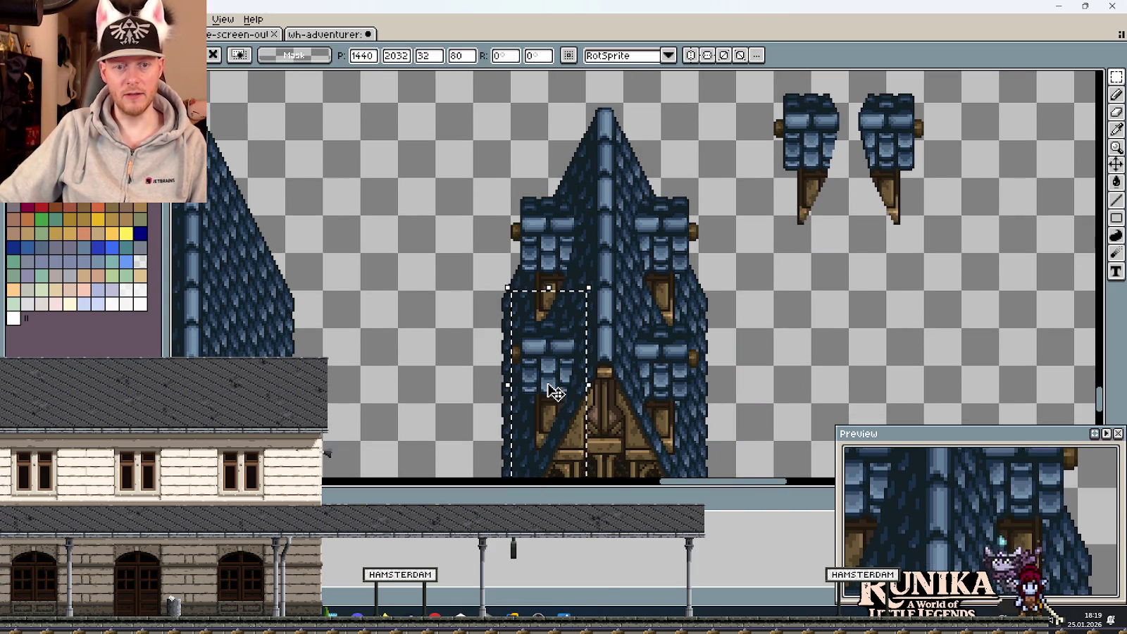
left_click(765, 366)
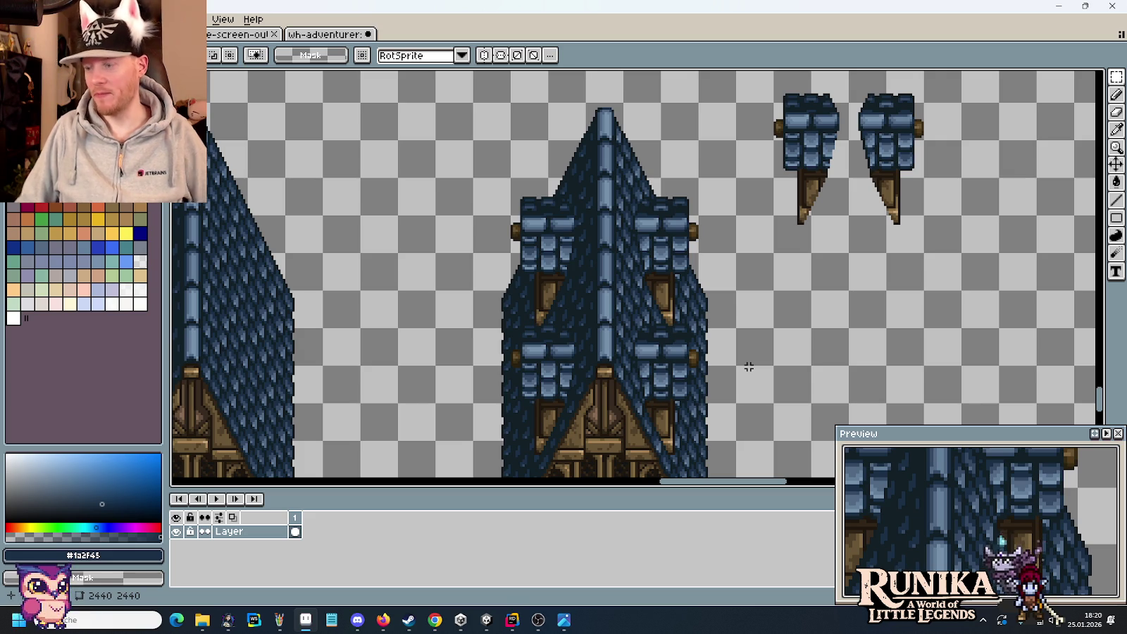
scroll(527, 314, "up", 2)
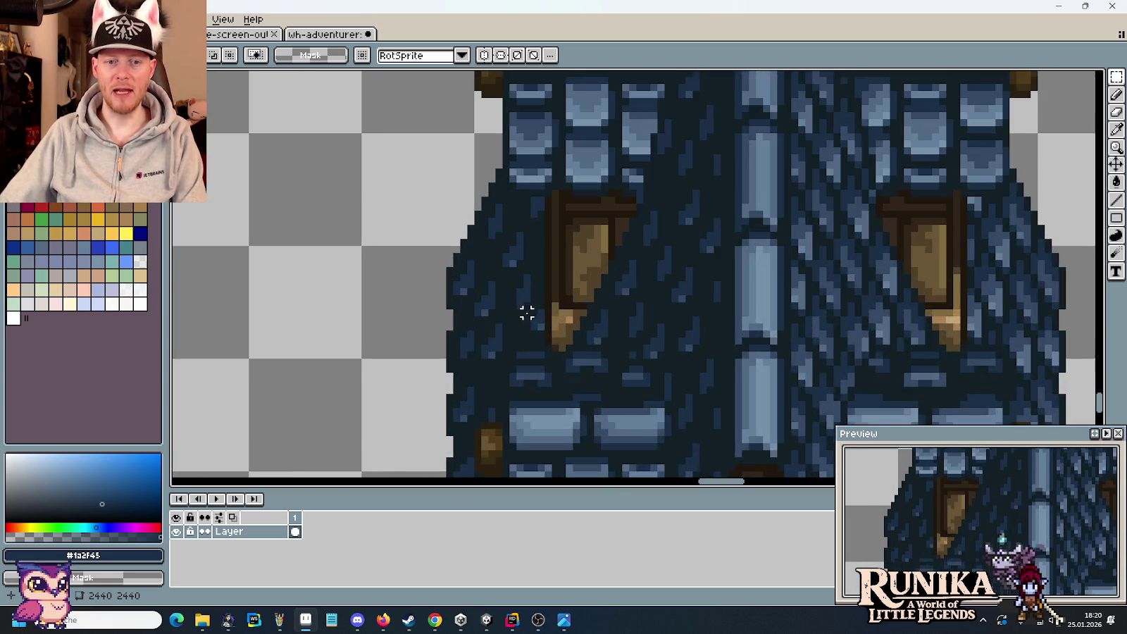
Sample the frame's dark brown and paint under the window's tan tip, then undo that stroke
scroll(527, 313, "up", 2)
scroll(527, 313, "up", 1)
key("i")
left_click(612, 246)
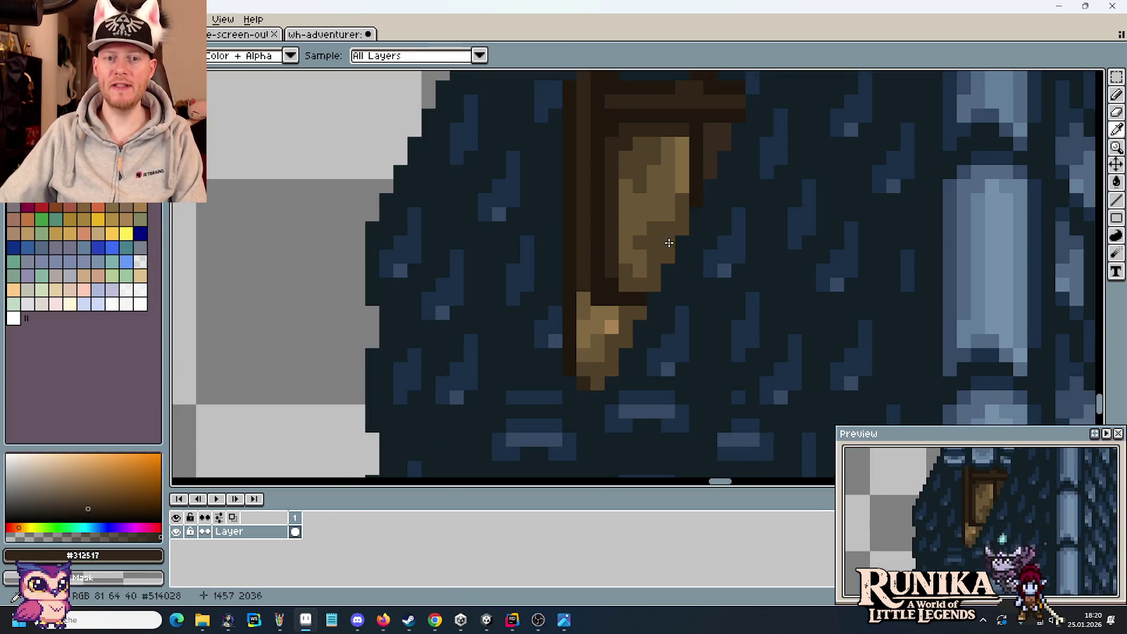
key("b")
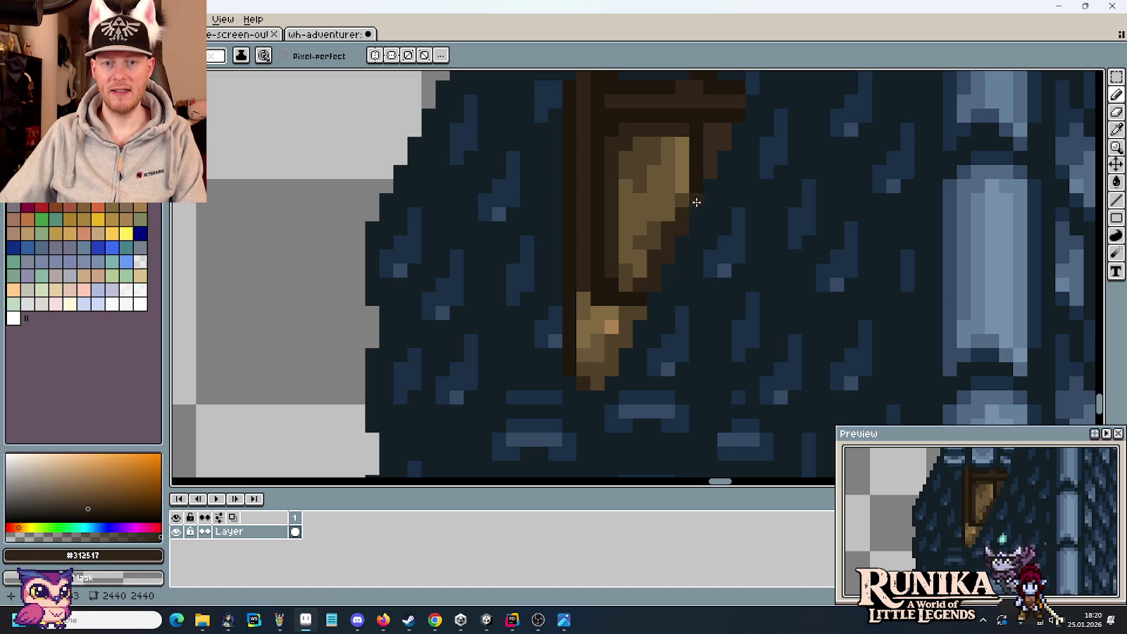
left_click_drag(593, 381, 610, 367)
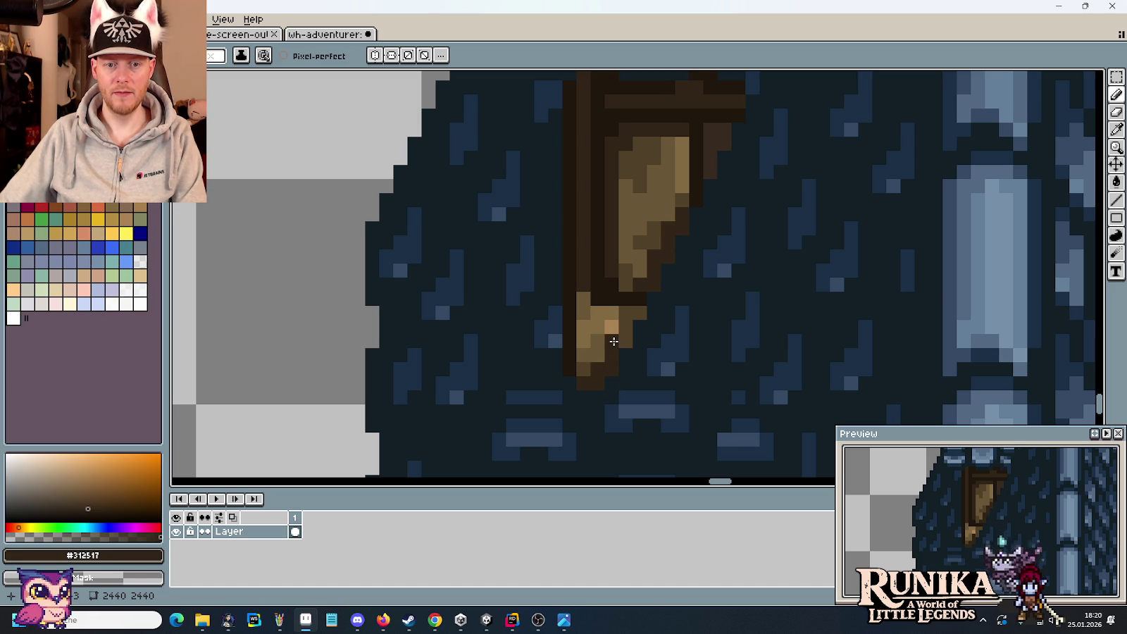
scroll(678, 350, "down", 3)
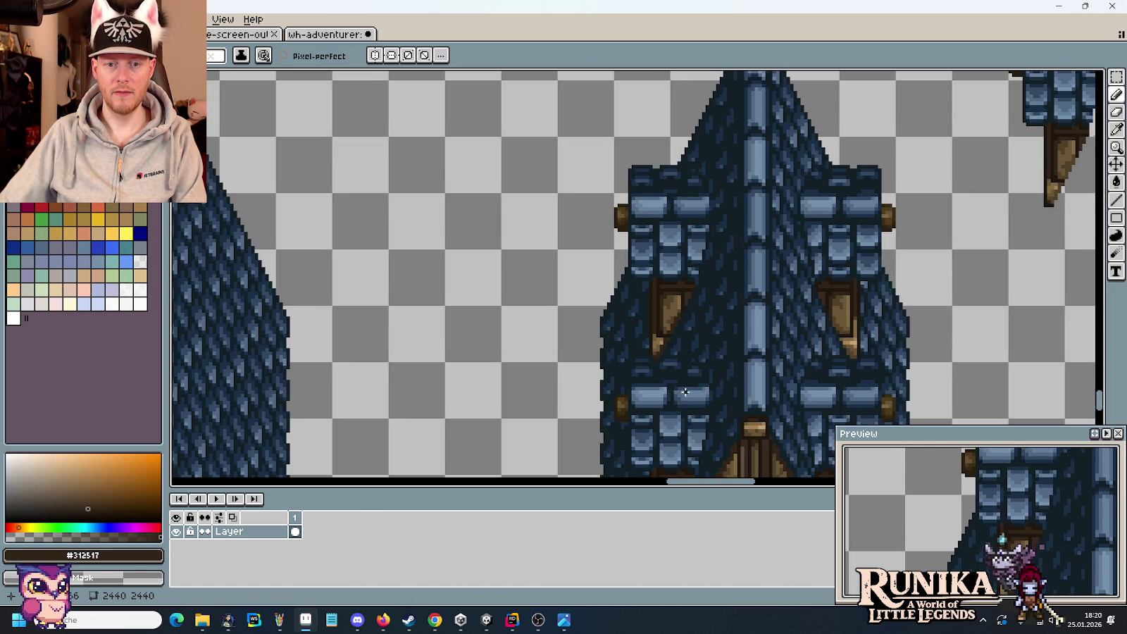
scroll(684, 392, "down", 3)
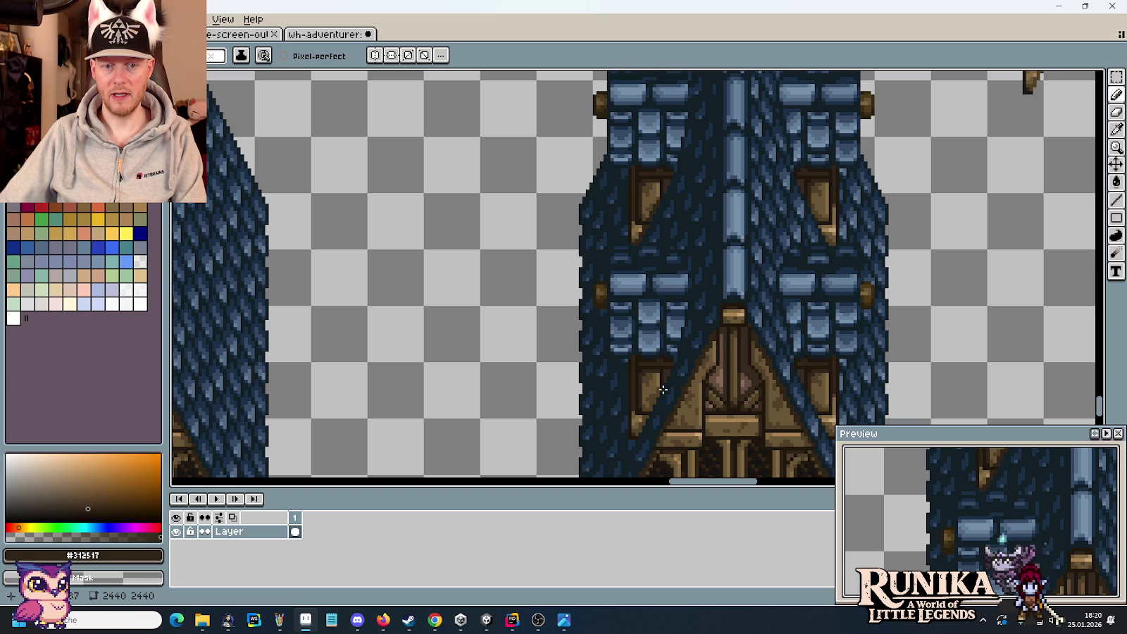
key("ctrl+z")
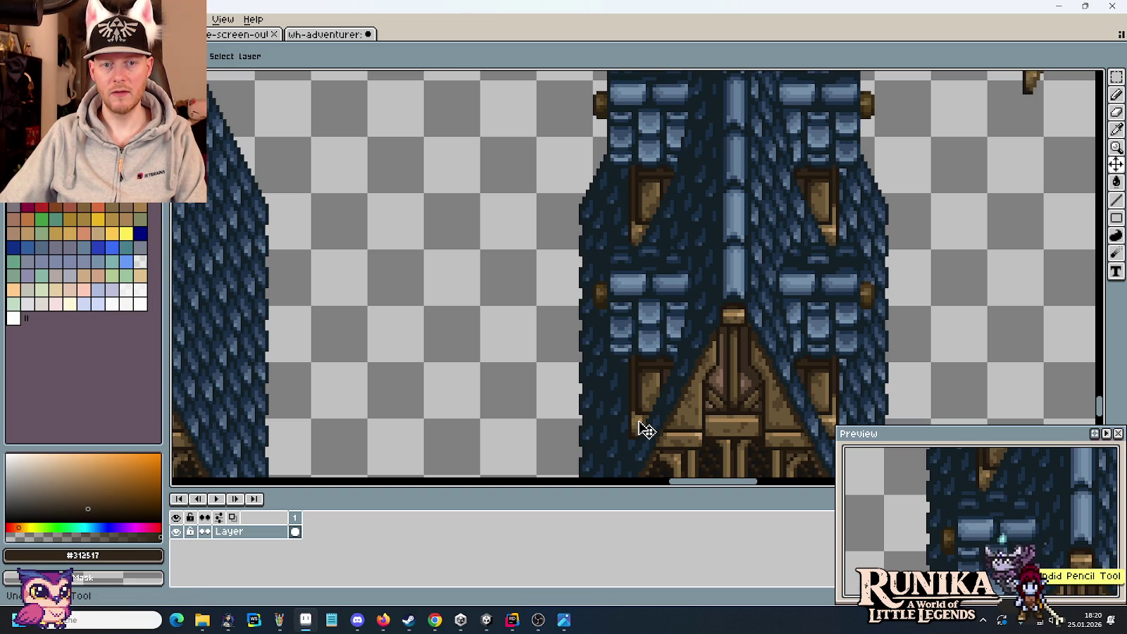
Paint dark brown and brown touch-up pixels on the left dormer's window frame
scroll(644, 262, "up", 2)
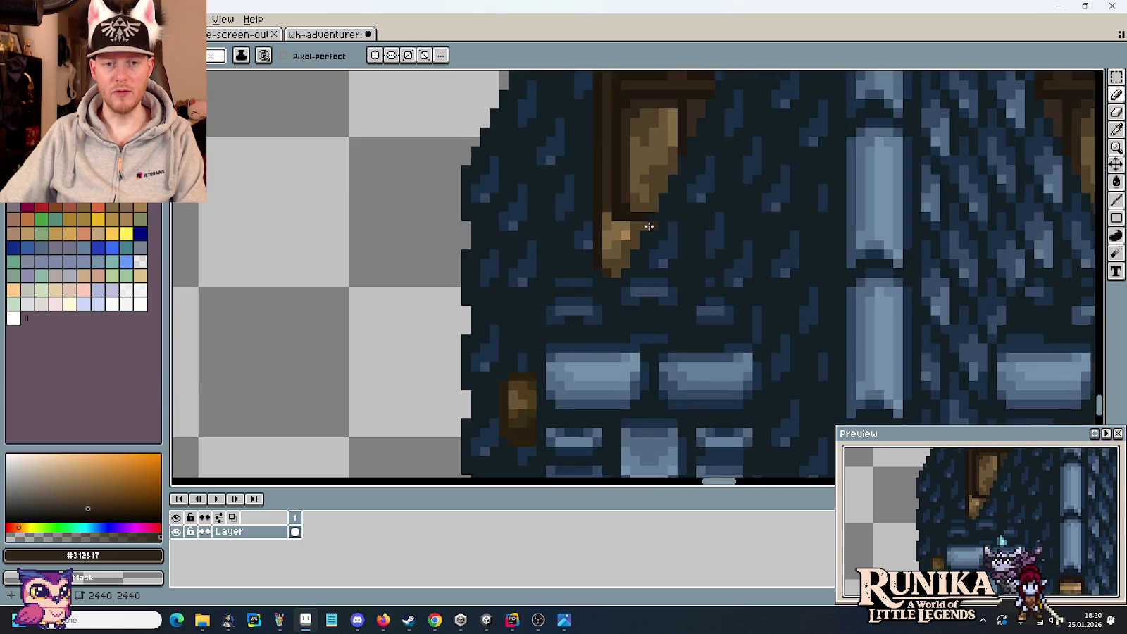
scroll(651, 222, "up", 3)
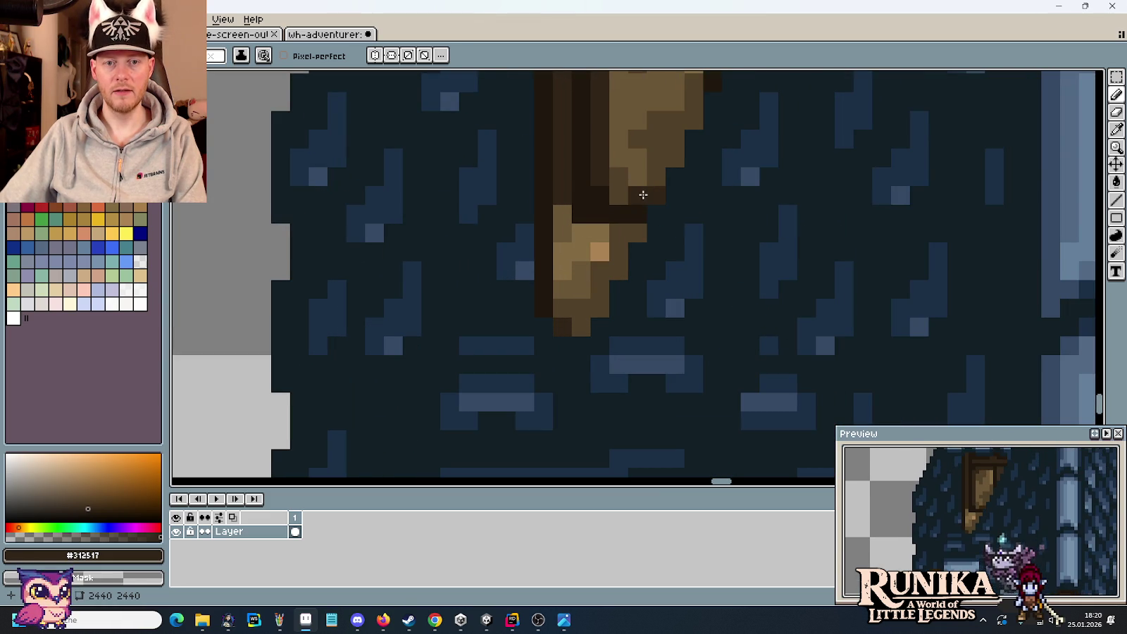
left_click_drag(675, 159, 659, 227)
scroll(620, 379, "down", 2)
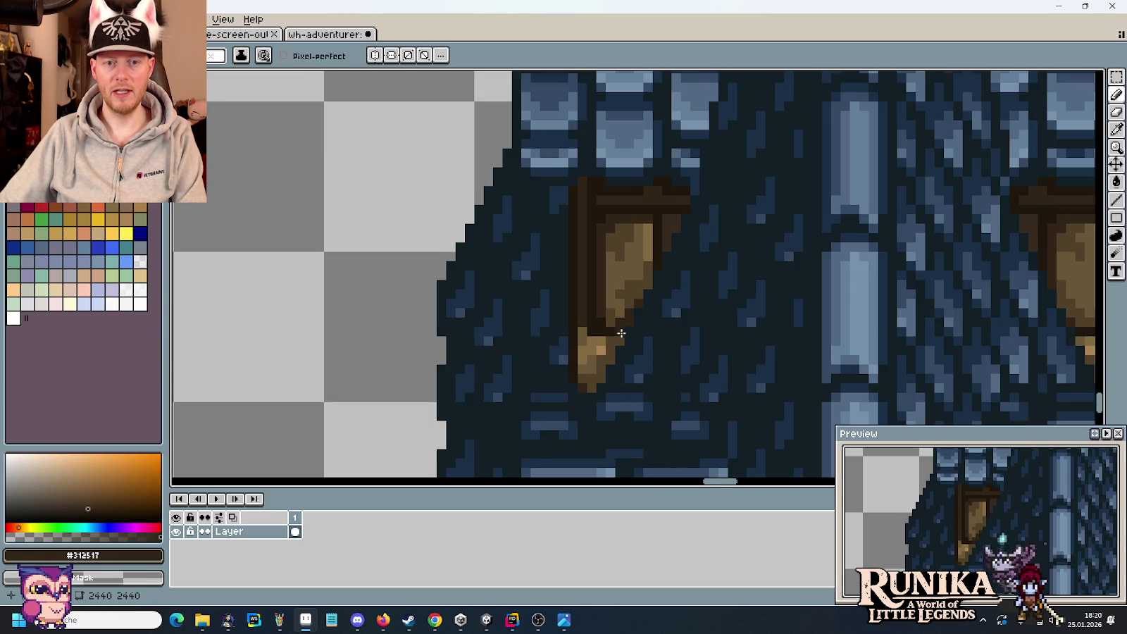
scroll(634, 296, "up", 1)
left_click(634, 297, "alt")
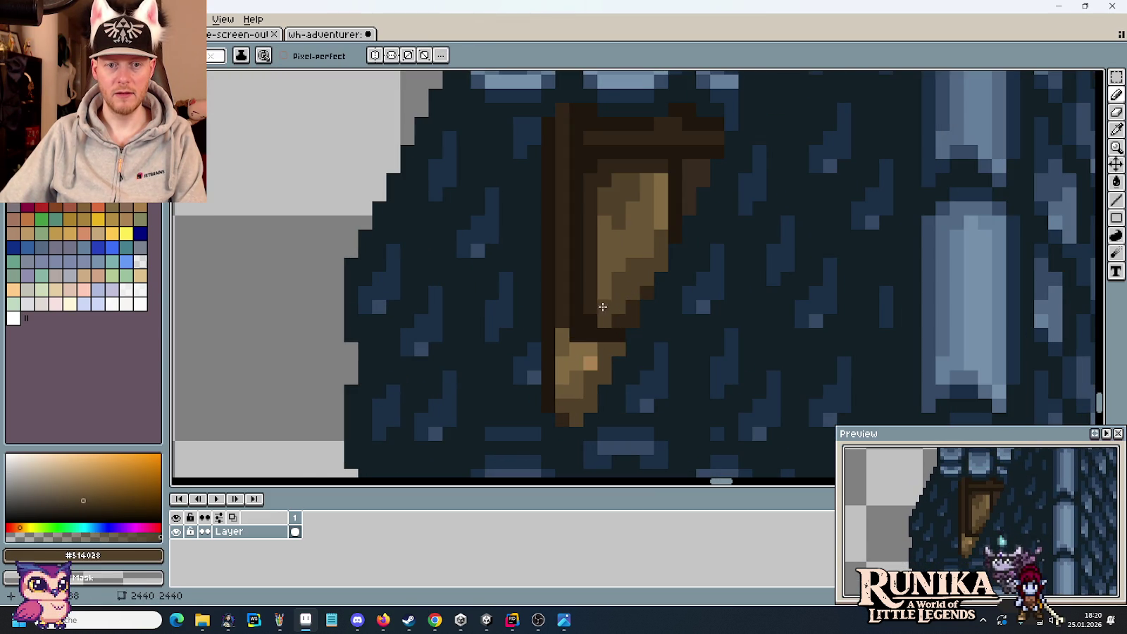
scroll(626, 331, "down", 2)
scroll(649, 387, "up", 1)
key("i")
key("b")
left_click(672, 355)
scroll(673, 355, "down", 3)
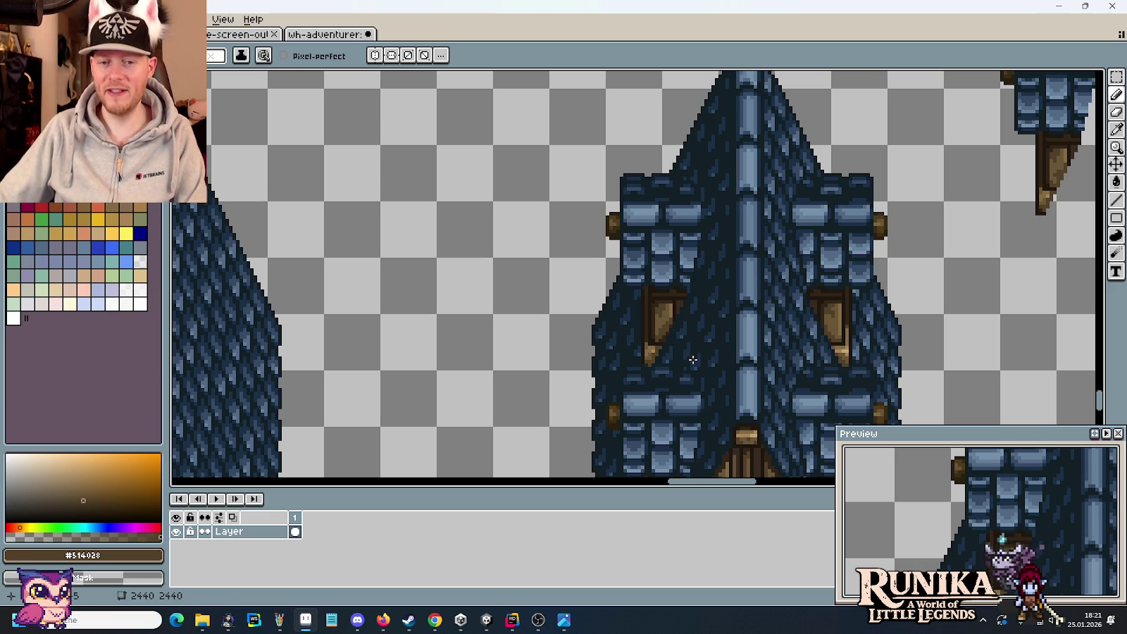
scroll(674, 353, "up", 2)
Sample the dark and light frame browns and paint a dark brown pixel below the dormer window tip
scroll(670, 268, "up", 2)
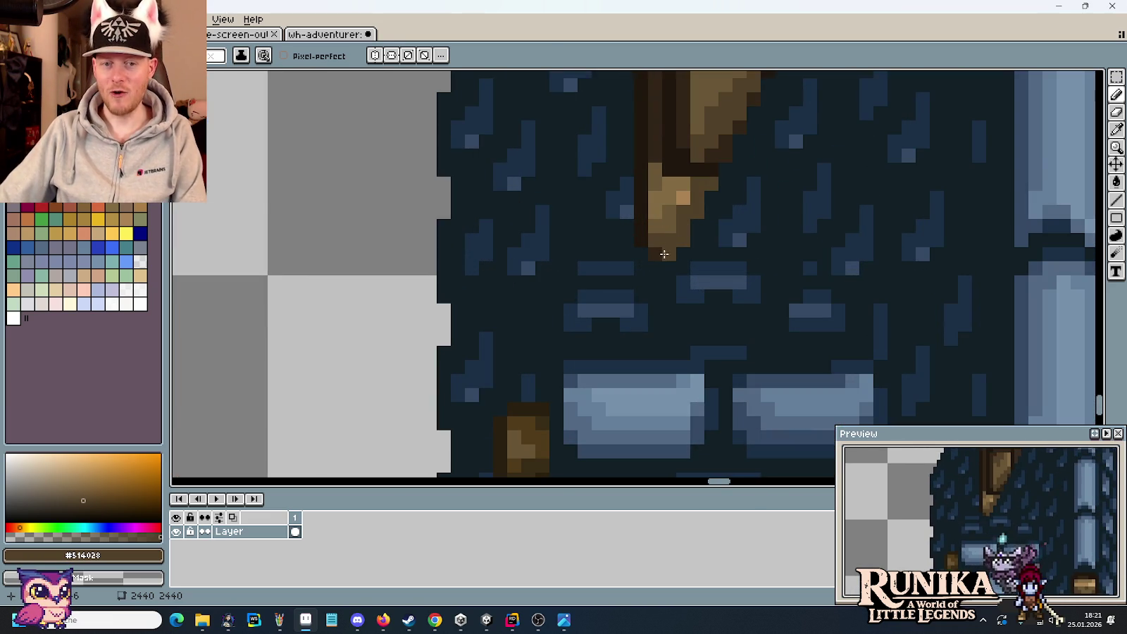
left_click(666, 257, "alt")
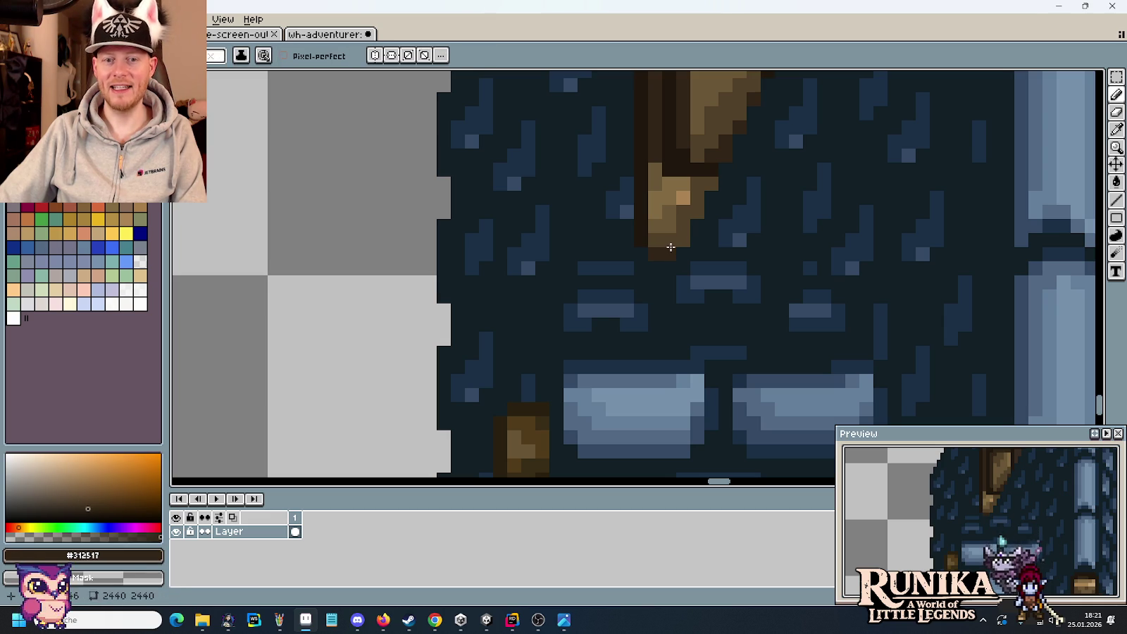
left_click(668, 248, "alt")
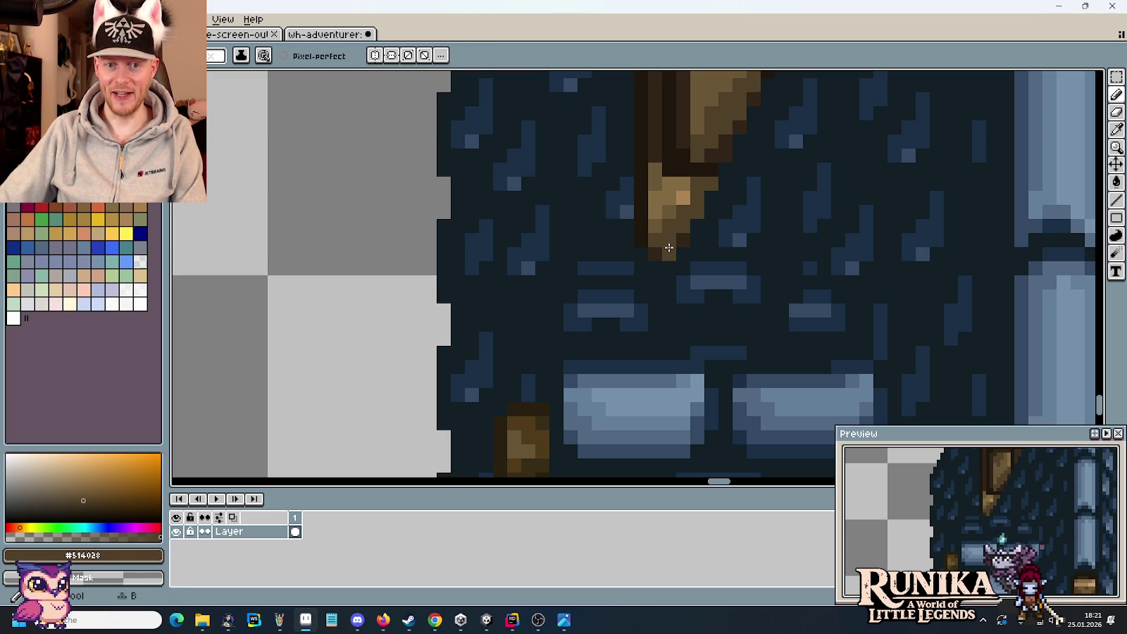
left_click(685, 234, "alt")
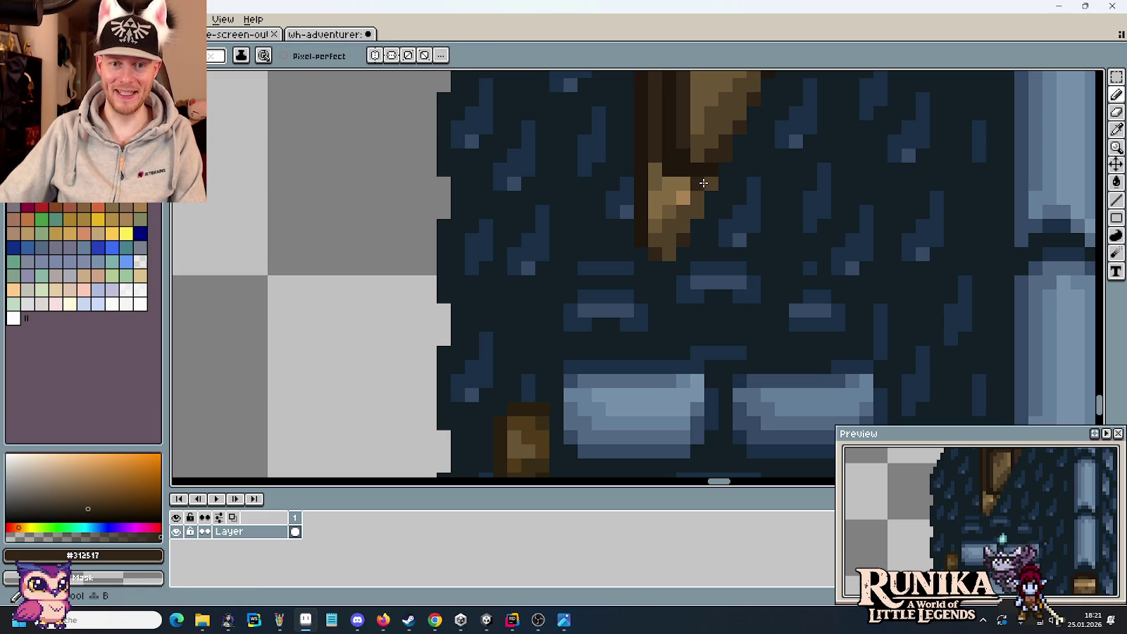
left_click(719, 291)
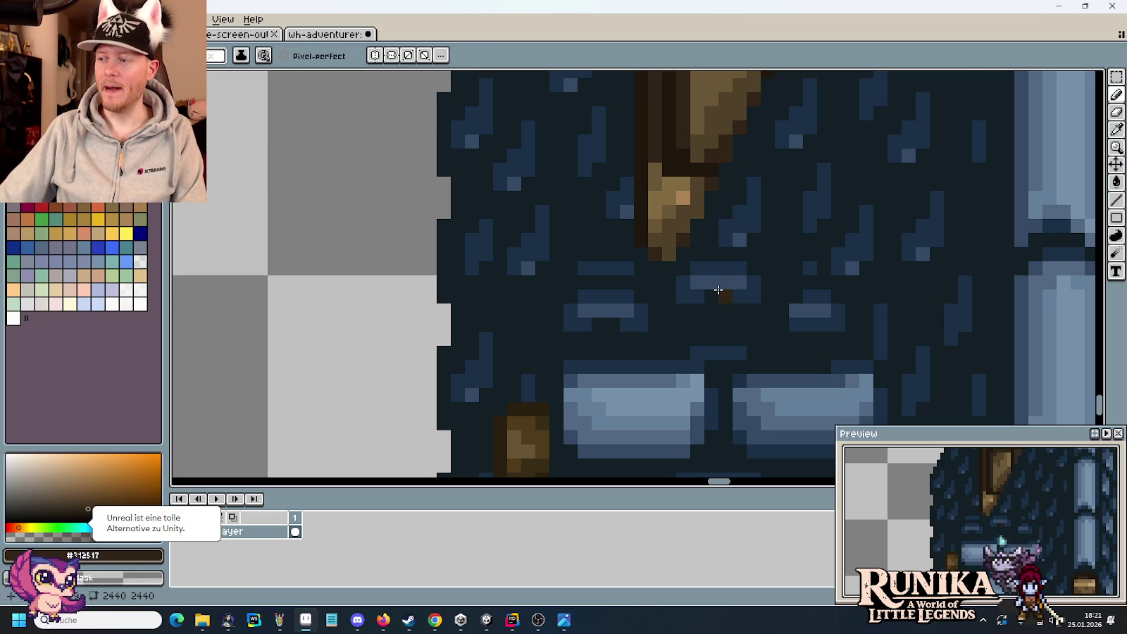
Pan across the tower and sample the lighter trim brown and the tan from a post end
scroll(717, 290, "down", 2)
scroll(718, 289, "down", 1)
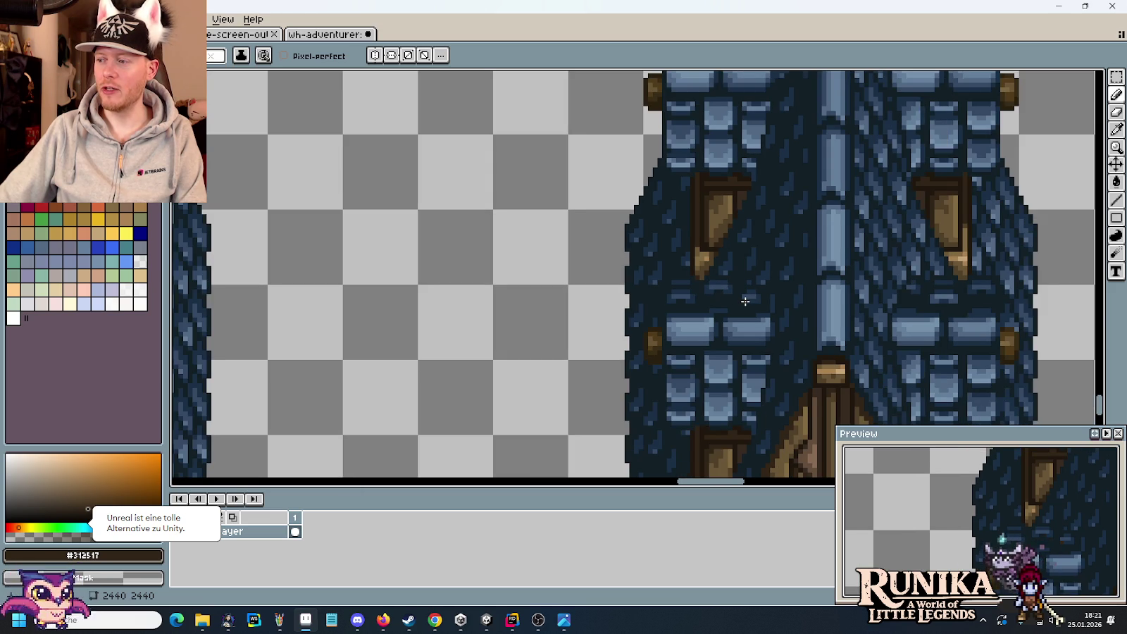
left_click_drag(745, 302, 681, 271)
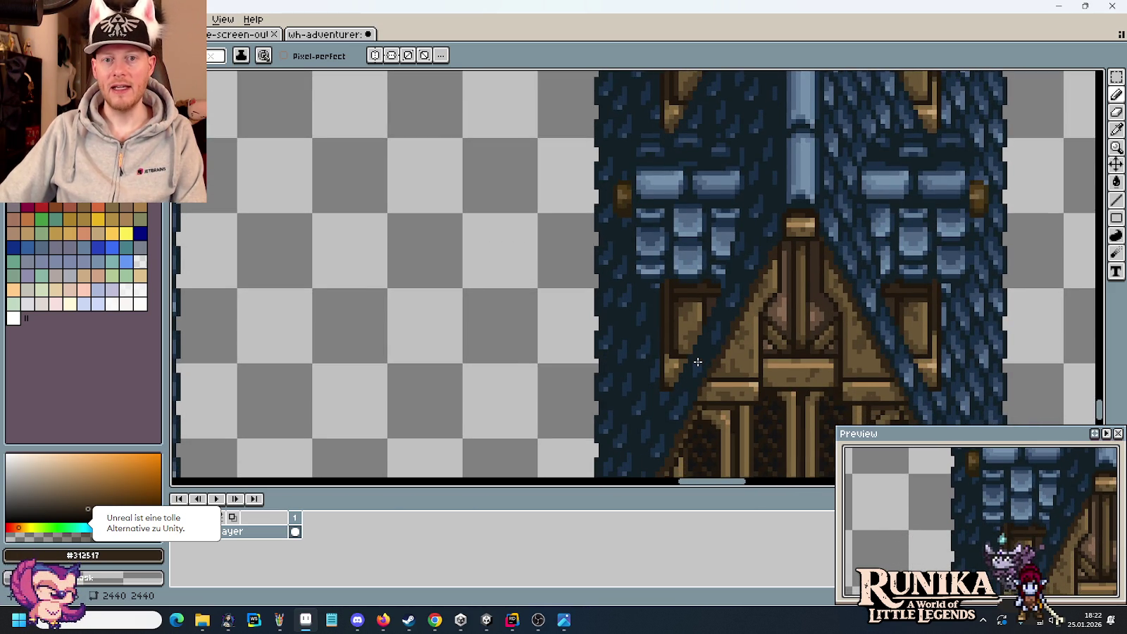
scroll(697, 361, "up", 3)
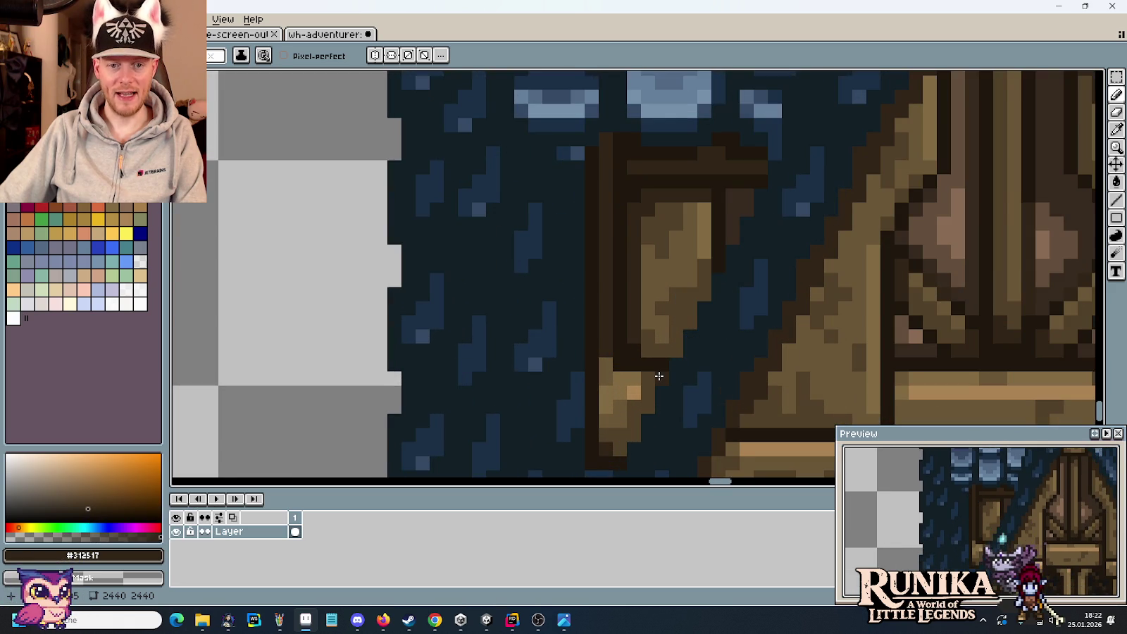
left_click(630, 412, "alt")
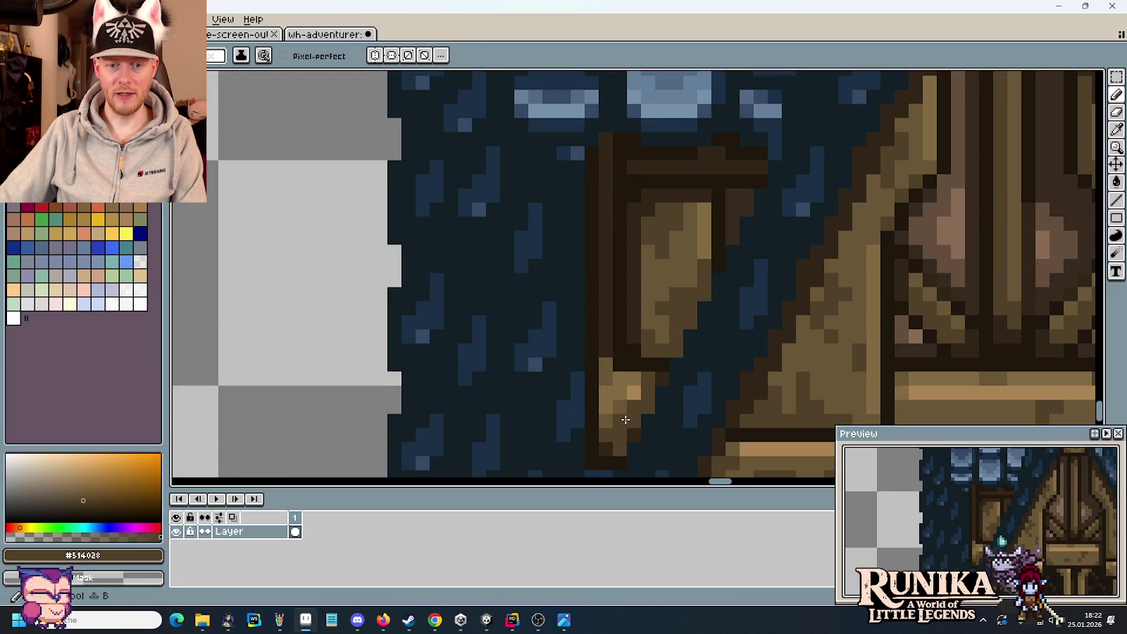
scroll(680, 435, "down", 3)
scroll(676, 387, "down", 1)
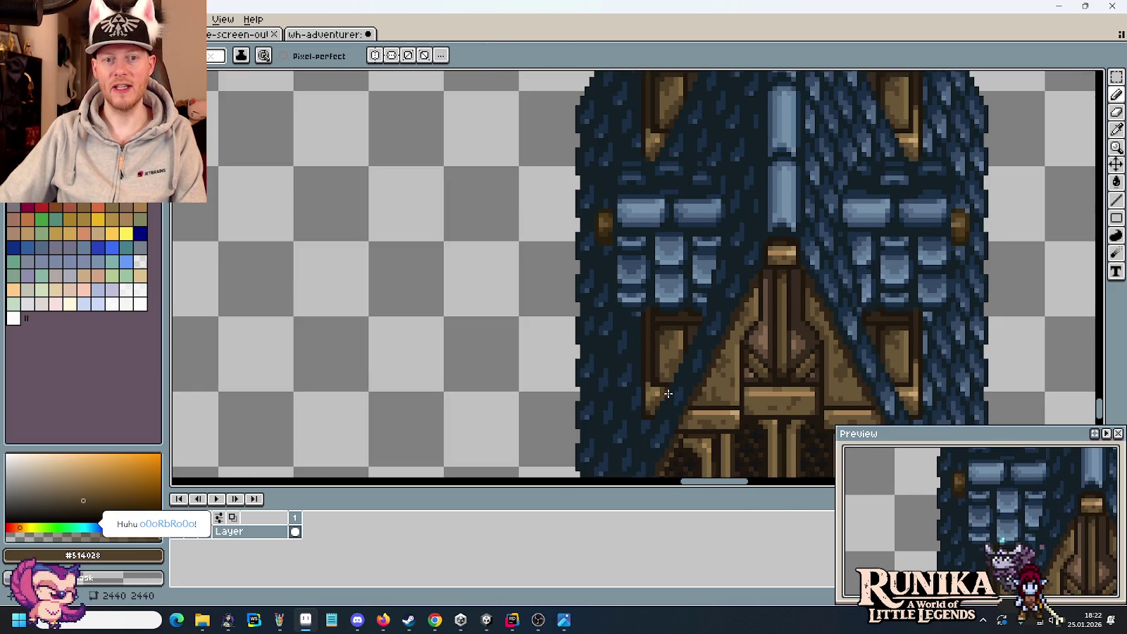
scroll(671, 338, "up", 3)
scroll(672, 339, "up", 1)
scroll(672, 327, "up", 1)
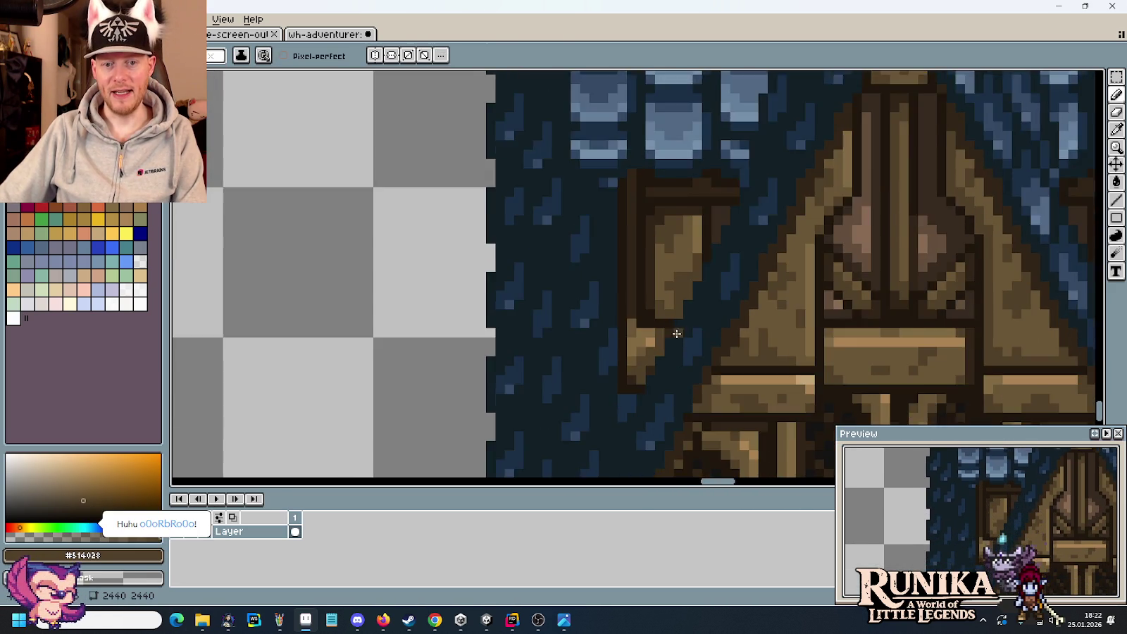
scroll(662, 326, "up", 1)
key("alt")
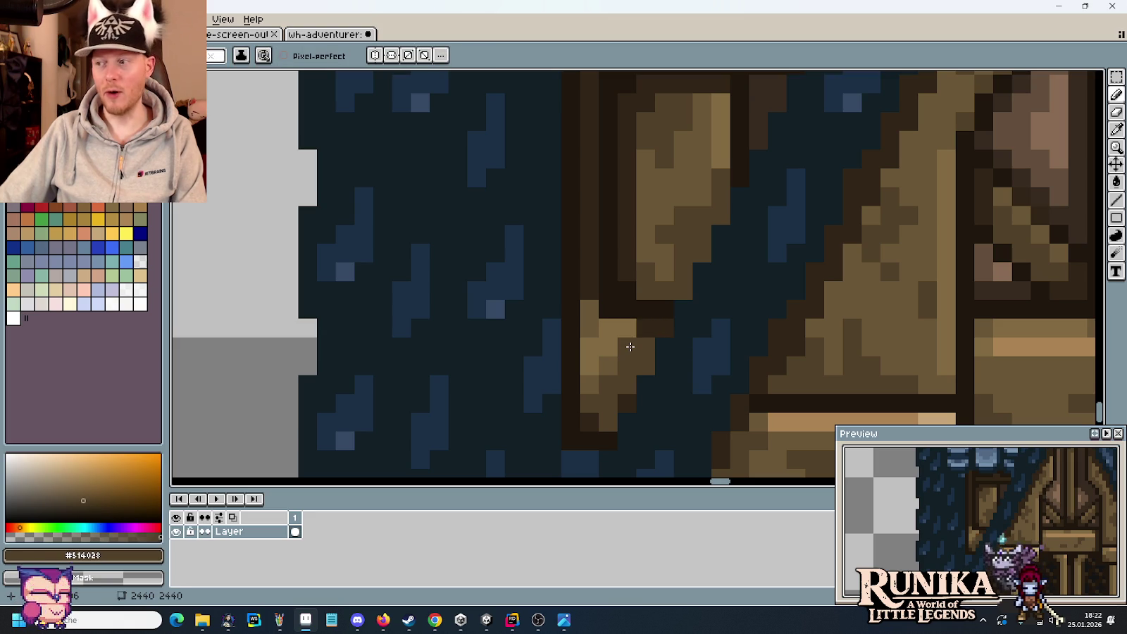
scroll(674, 376, "down", 1)
scroll(673, 367, "down", 1)
scroll(669, 356, "up", 1)
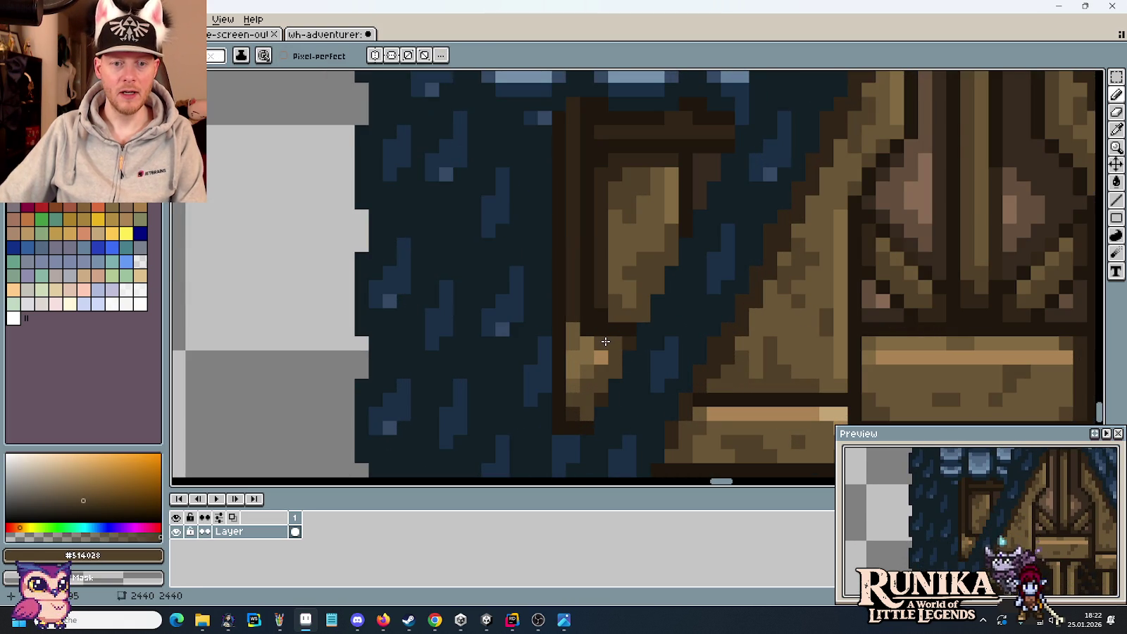
left_click(592, 344, "alt")
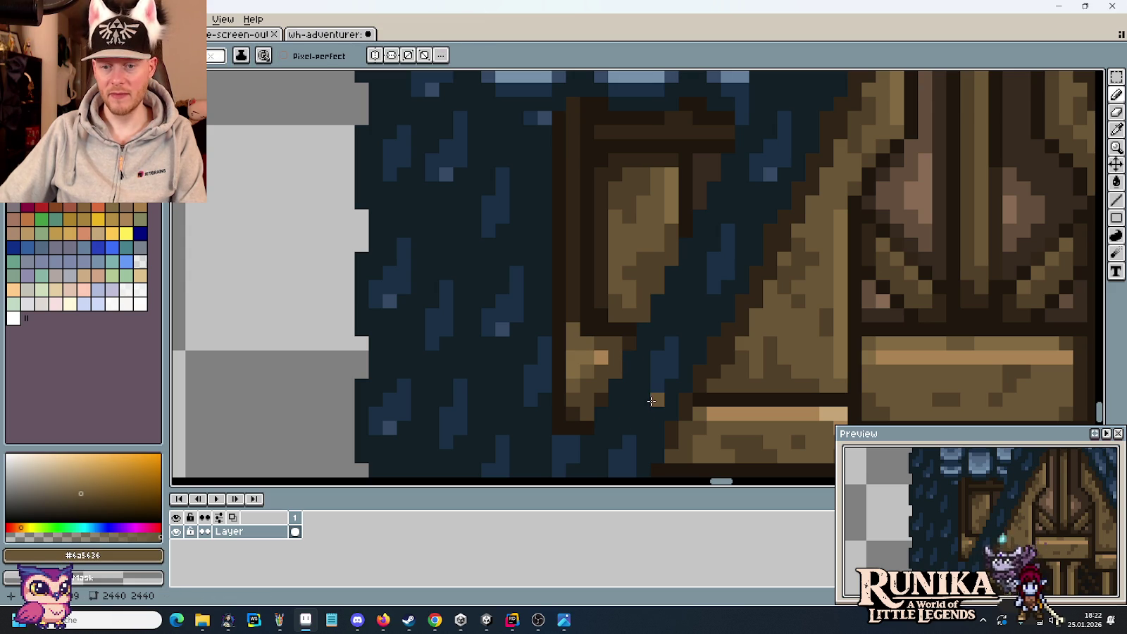
key("alt")
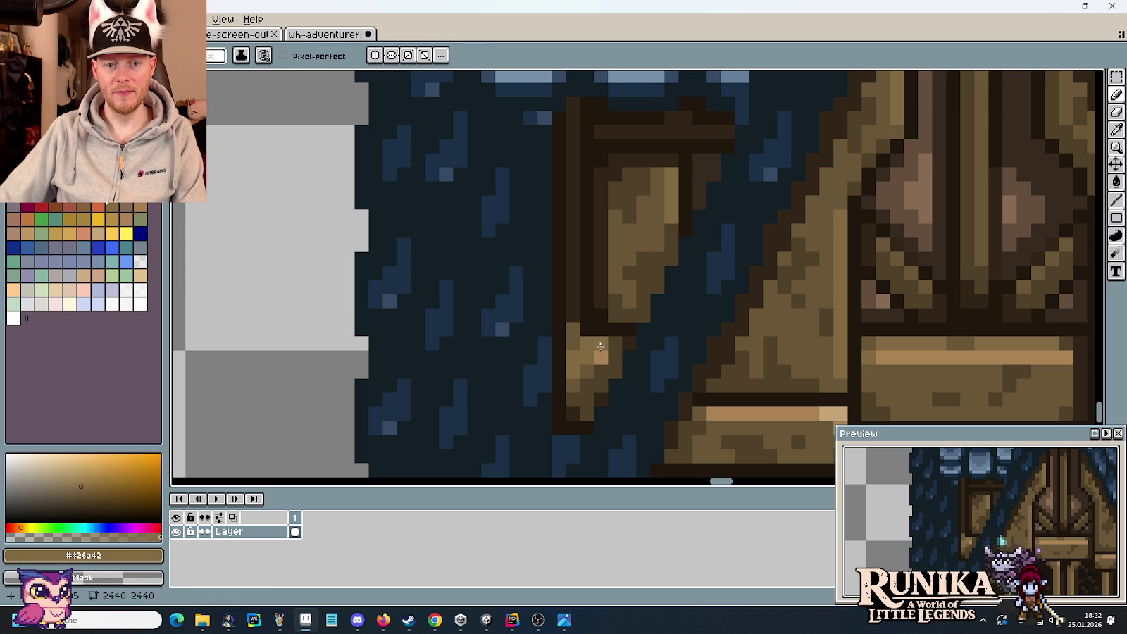
scroll(654, 362, "down", 2)
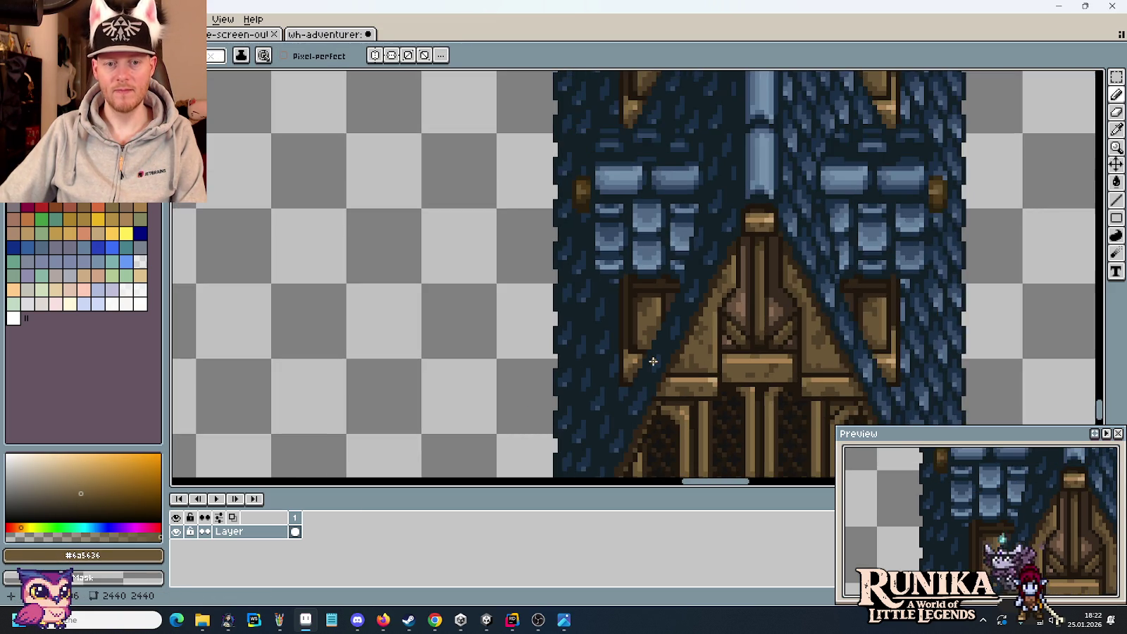
scroll(639, 216, "up", 1)
scroll(638, 247, "up", 2)
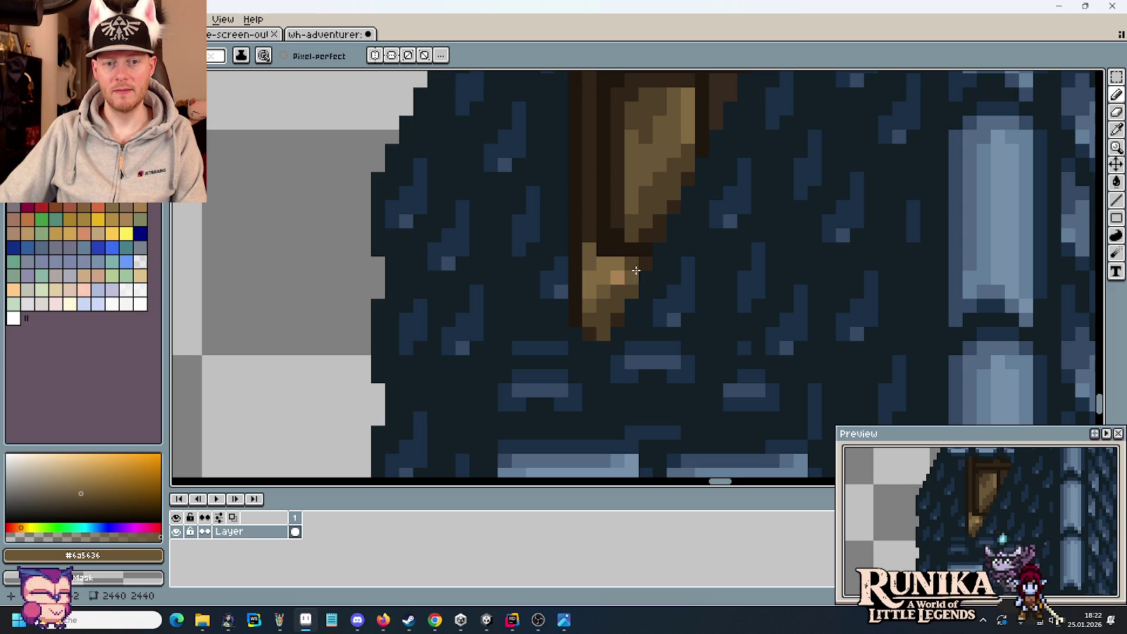
Sample the dark brown outline and mid brown, then darken pixels on the lower dormer's window post
key("i")
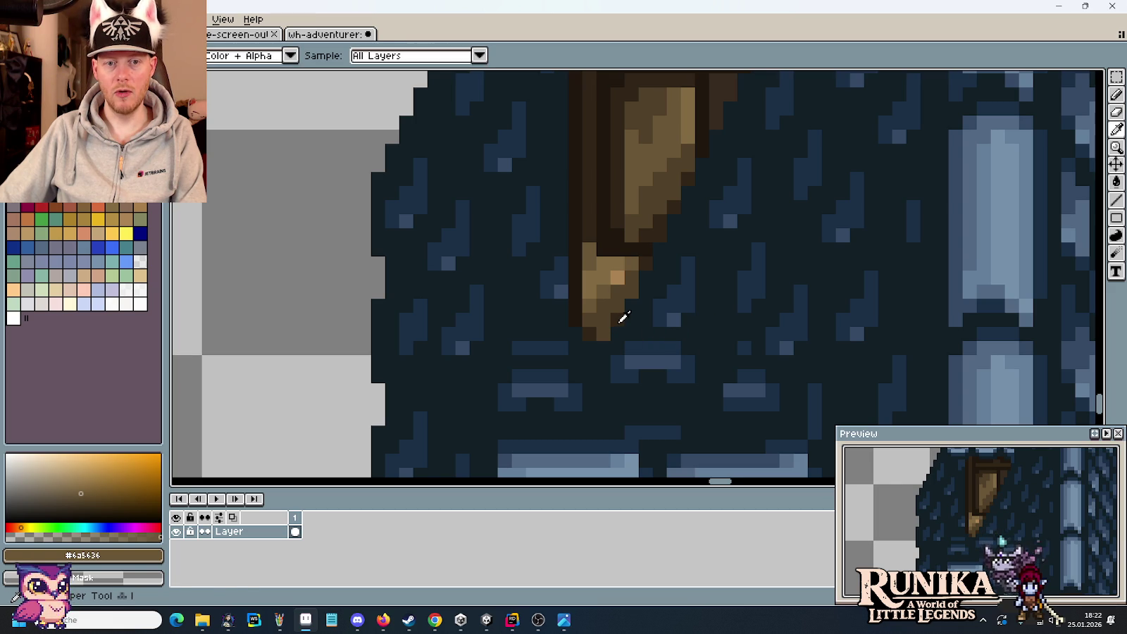
scroll(623, 317, "down", 2)
left_click_drag(641, 360, 635, 245)
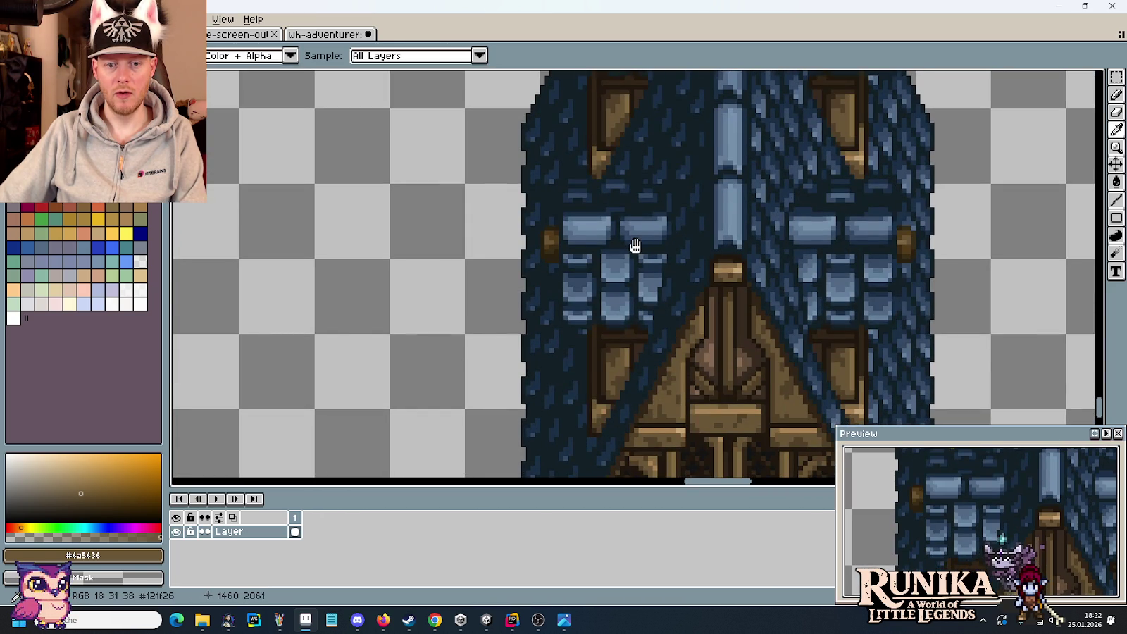
scroll(631, 186, "up", 1)
scroll(611, 185, "up", 1)
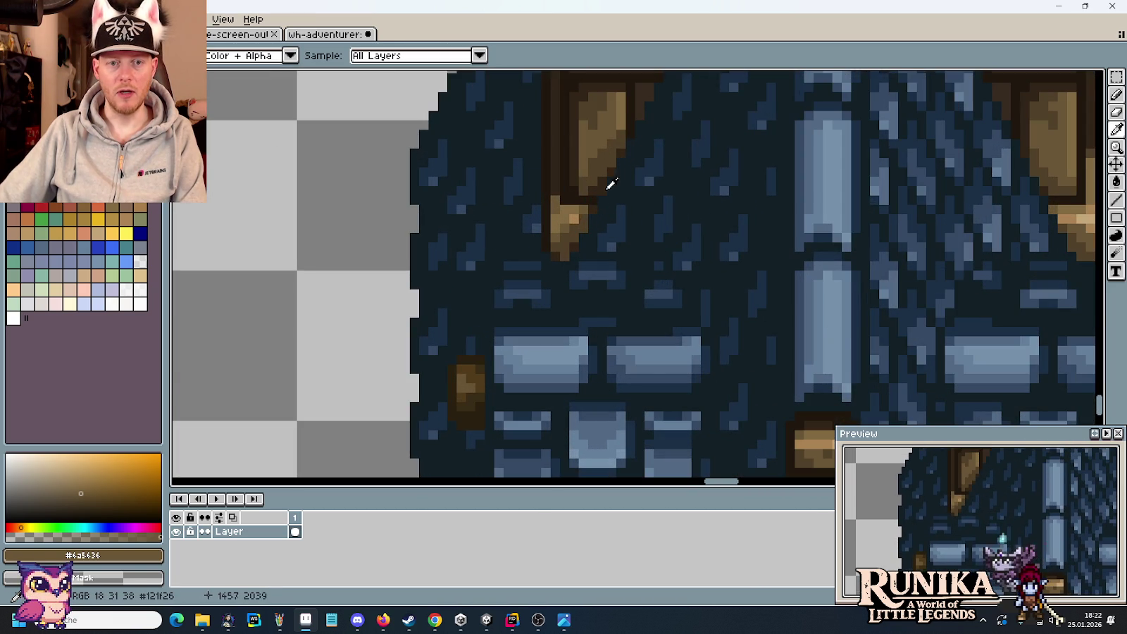
left_click(609, 187)
scroll(584, 282, "down", 1)
left_click_drag(583, 282, 604, 211)
scroll(616, 367, "up", 2)
key("b")
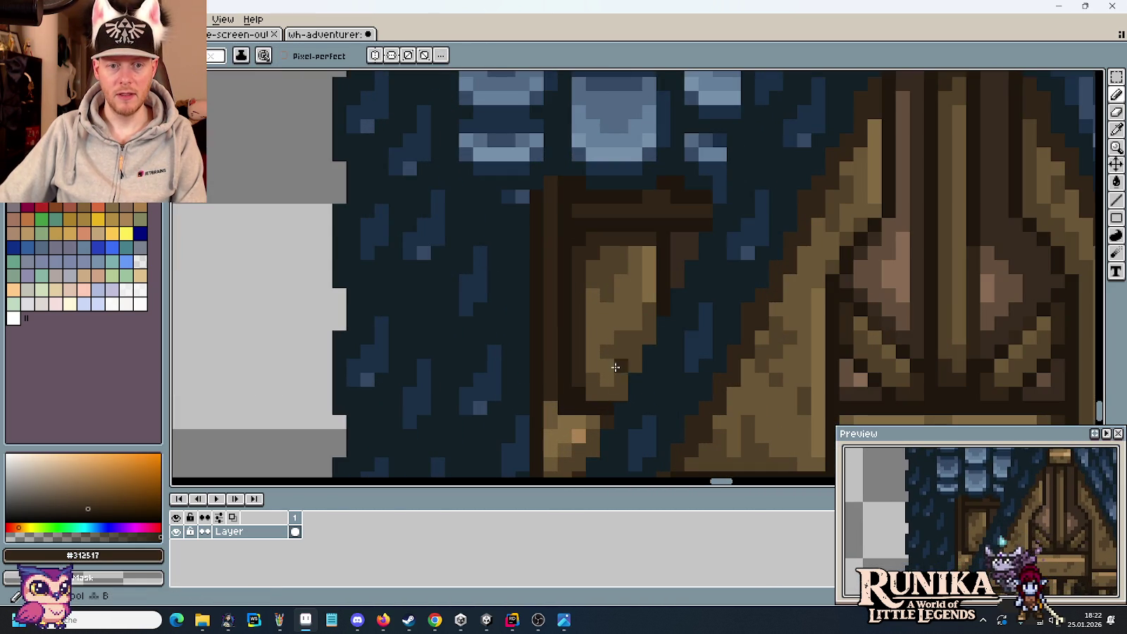
left_click(643, 334, "alt")
left_click(607, 379)
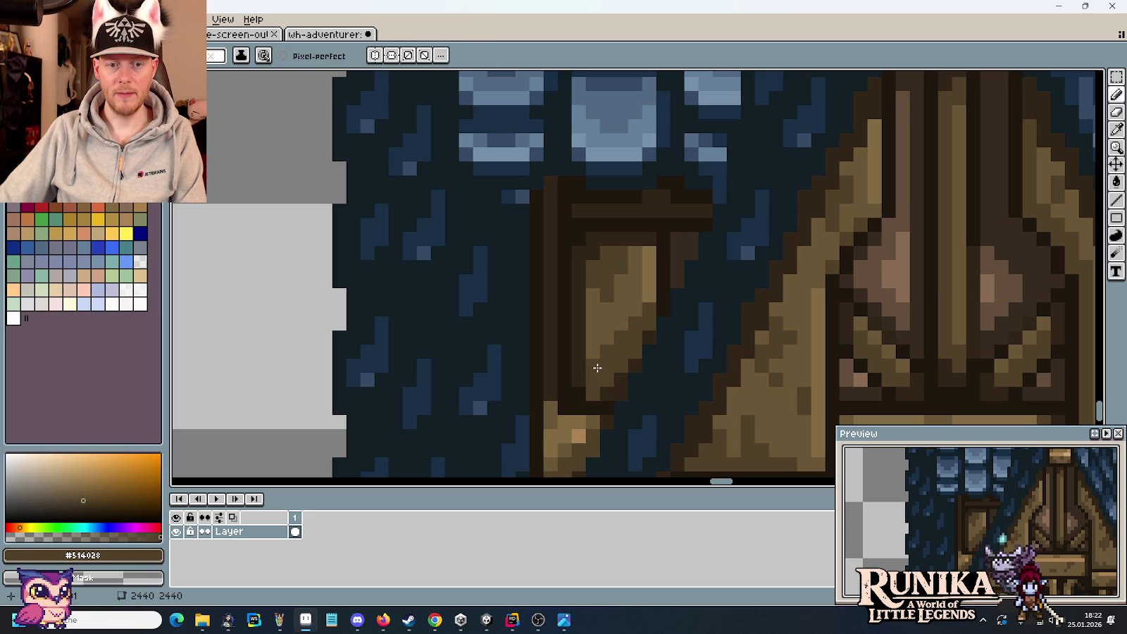
Zoom out and pan to view both houses whole
scroll(660, 384, "down", 3)
scroll(660, 383, "down", 2)
scroll(661, 383, "down", 1)
scroll(661, 383, "up", 1)
left_click_drag(660, 383, 634, 341)
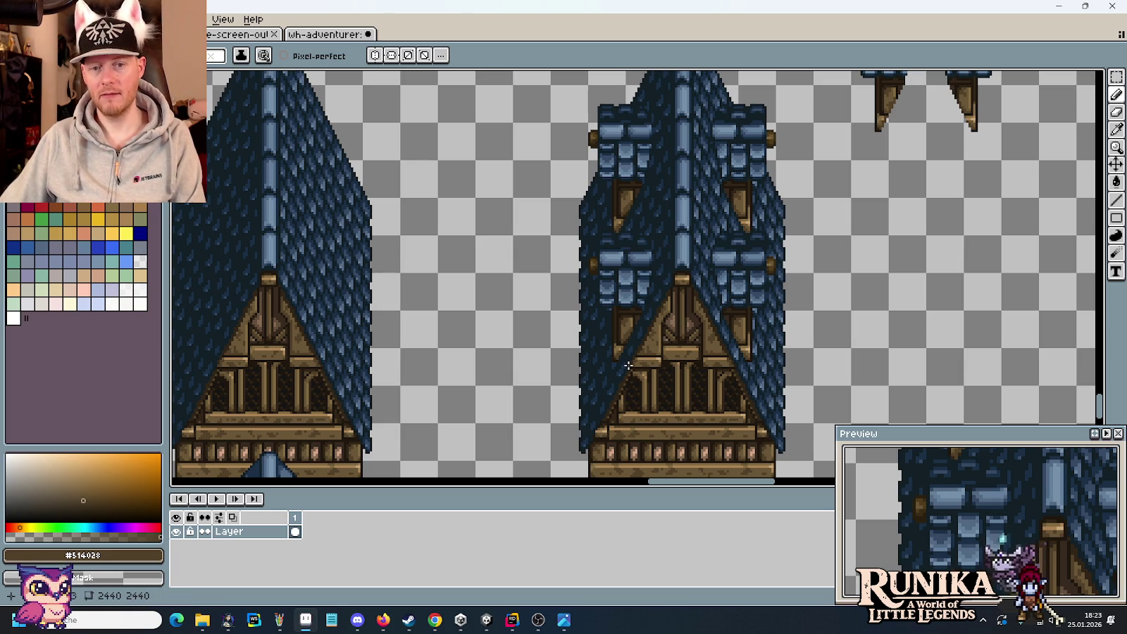
Sample the light tan and mid brown and touch up a pixel on the upper dormer post end
scroll(628, 366, "up", 3)
left_click(595, 315, "alt")
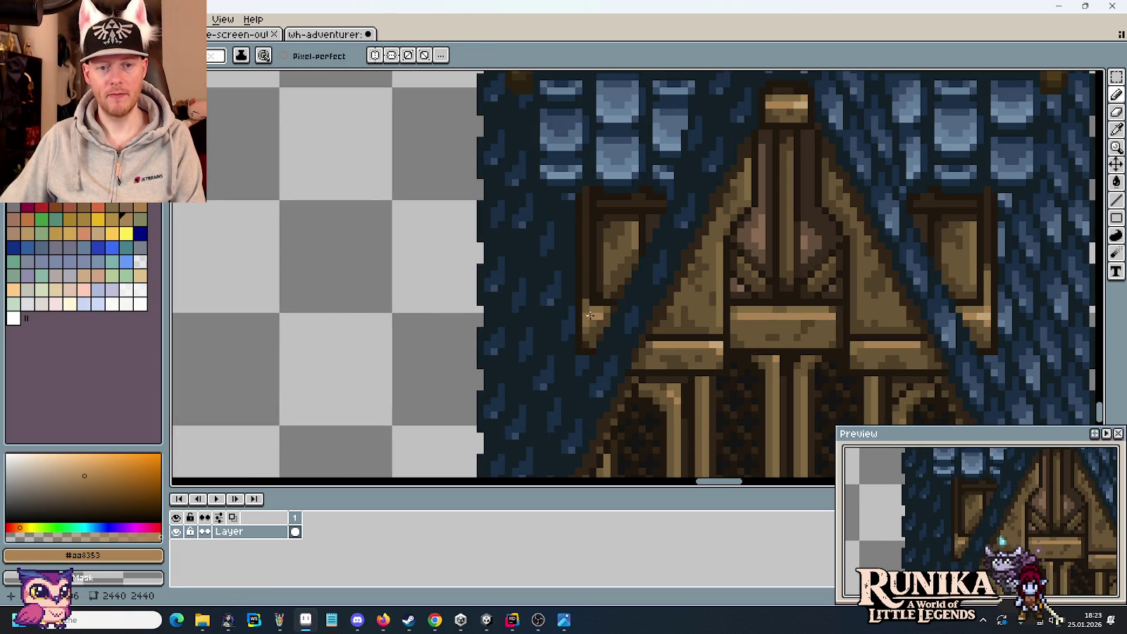
left_click_drag(602, 190, 611, 277)
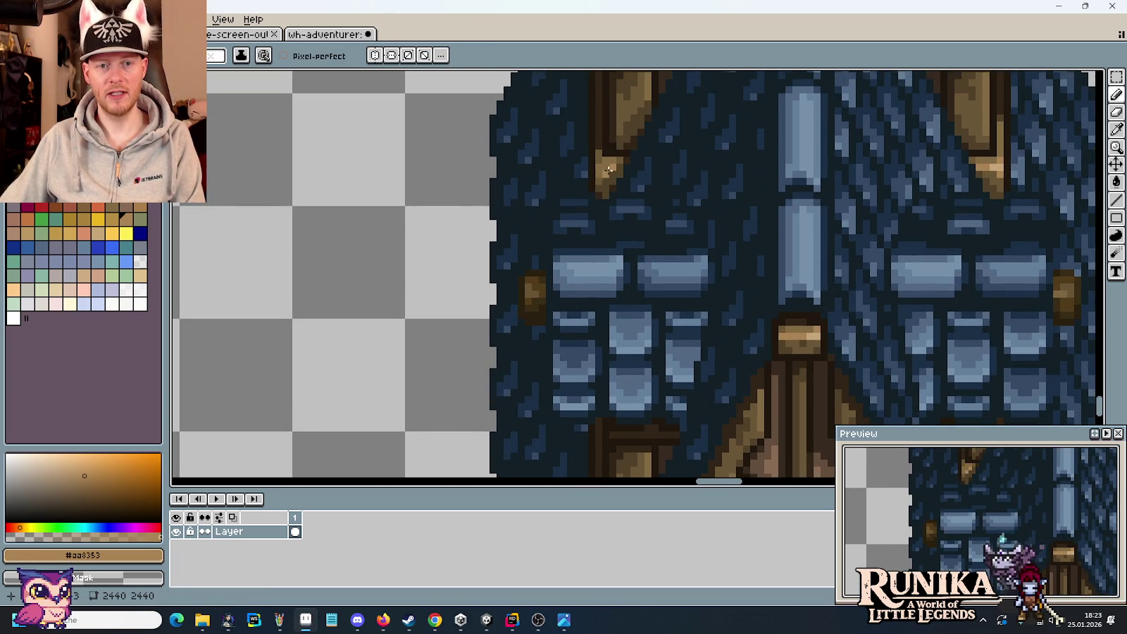
scroll(604, 162, "up", 2)
left_click(594, 191, "alt")
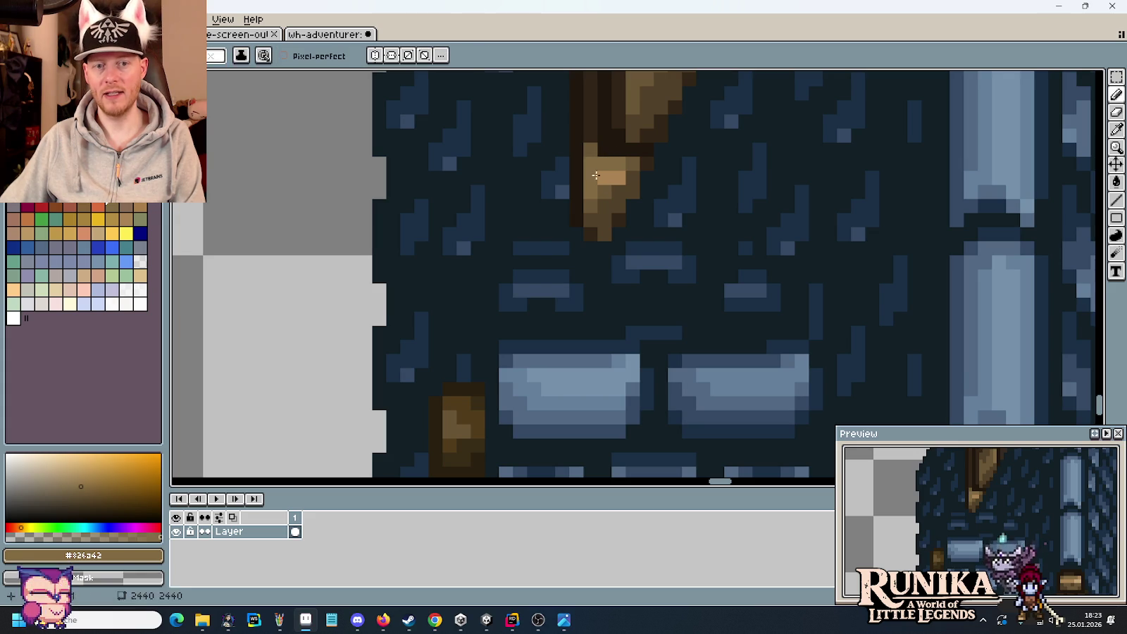
left_click(595, 190, "alt")
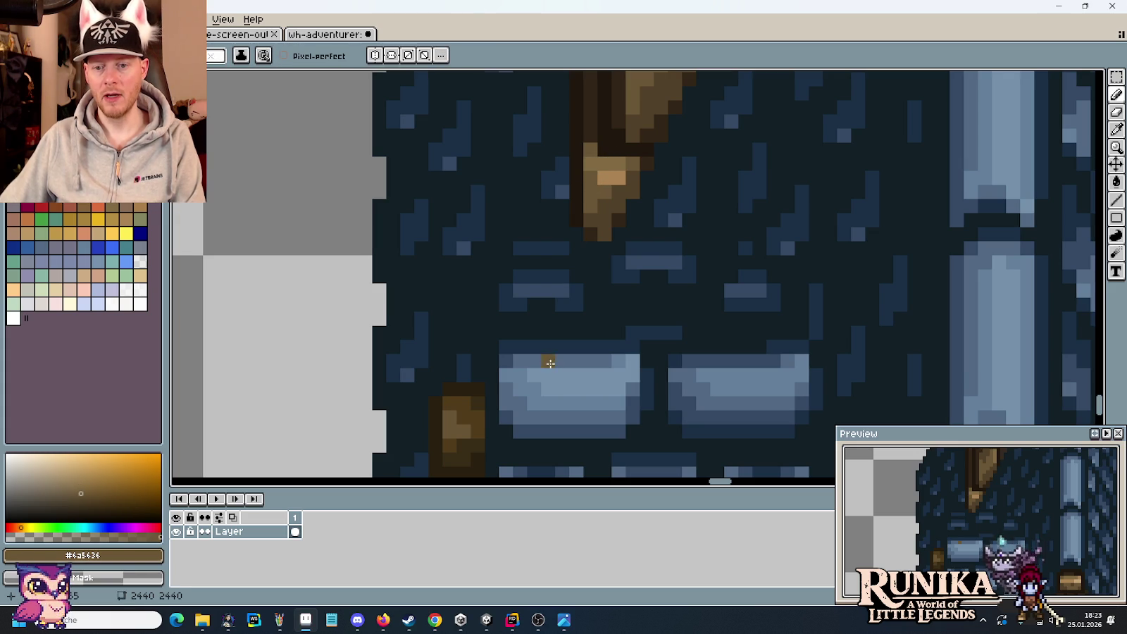
Pick a lighter canvas brown, check the lower dormer post, and save the houses sprite
key("i")
left_click(603, 163)
key("b")
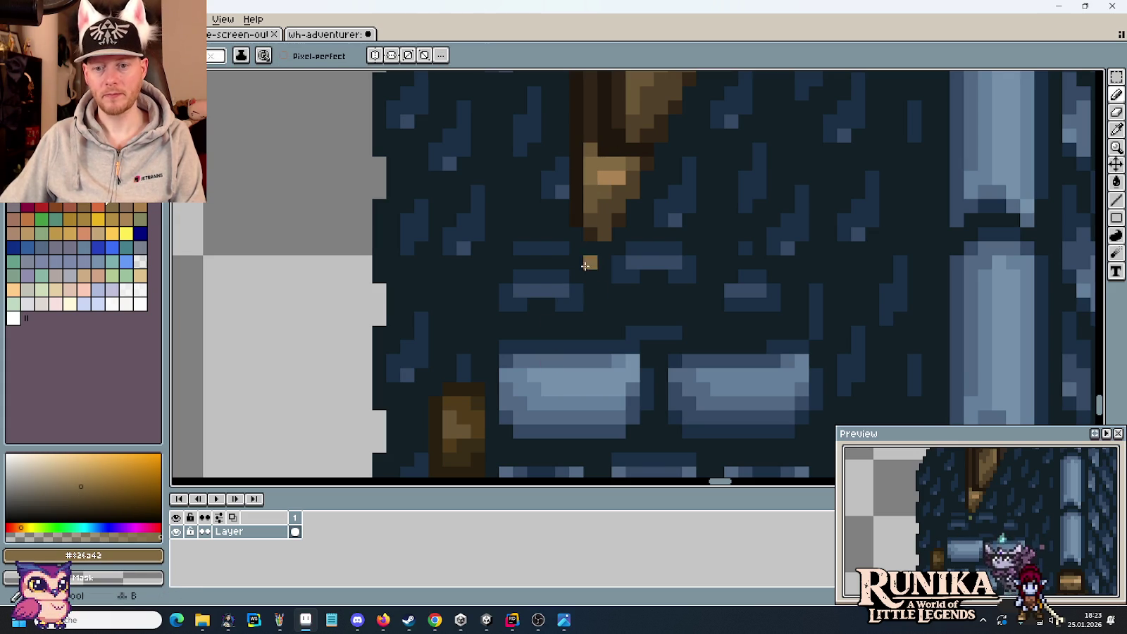
scroll(589, 305, "down", 2)
left_click_drag(582, 148, 582, 310)
scroll(586, 278, "up", 2)
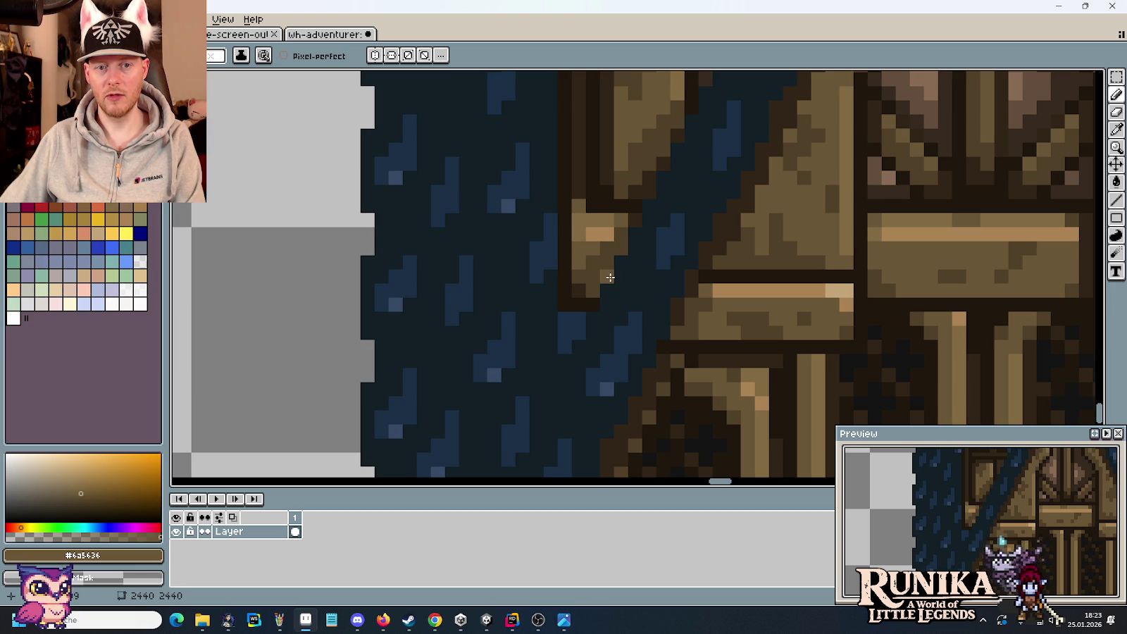
scroll(610, 277, "down", 4)
scroll(610, 278, "down", 1)
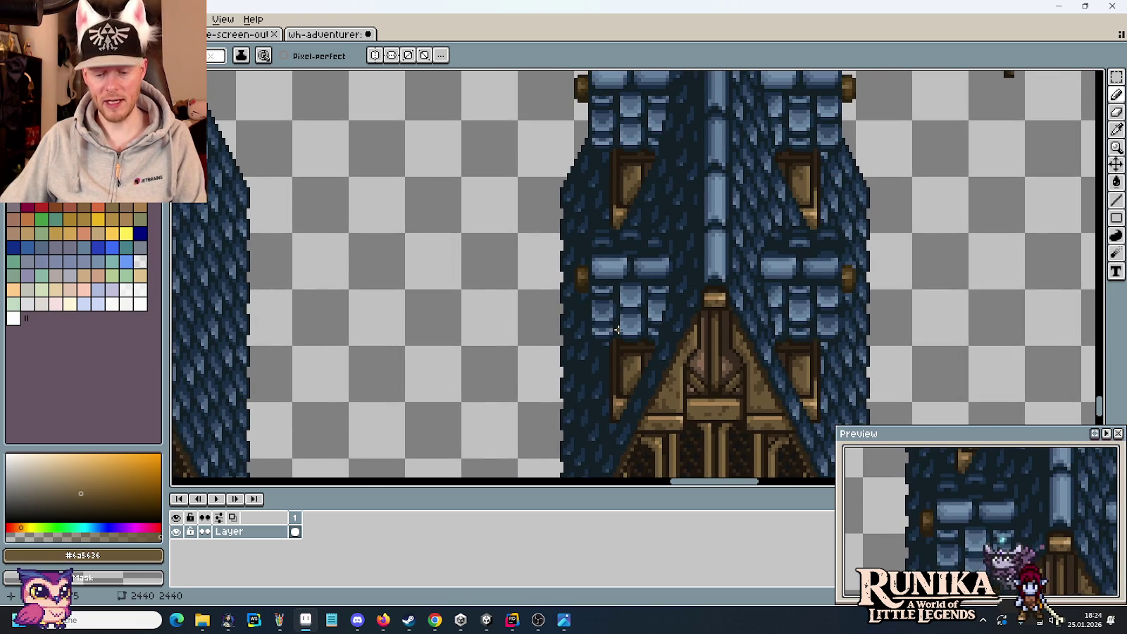
key("ctrl+s")
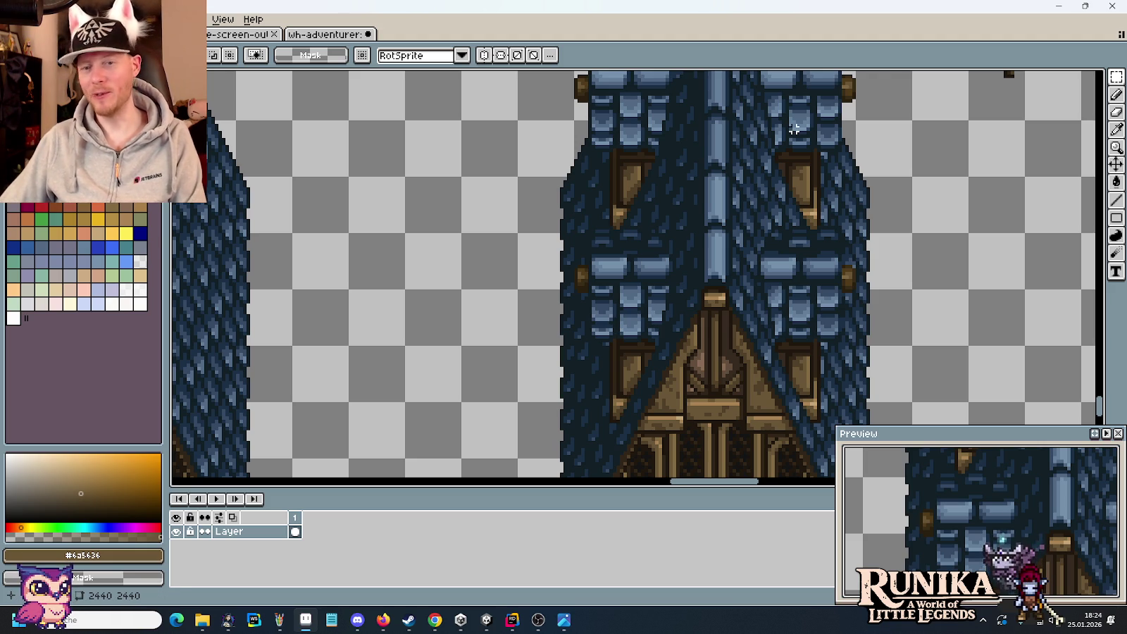
scroll(791, 136, "up", 1)
scroll(790, 132, "up", 1)
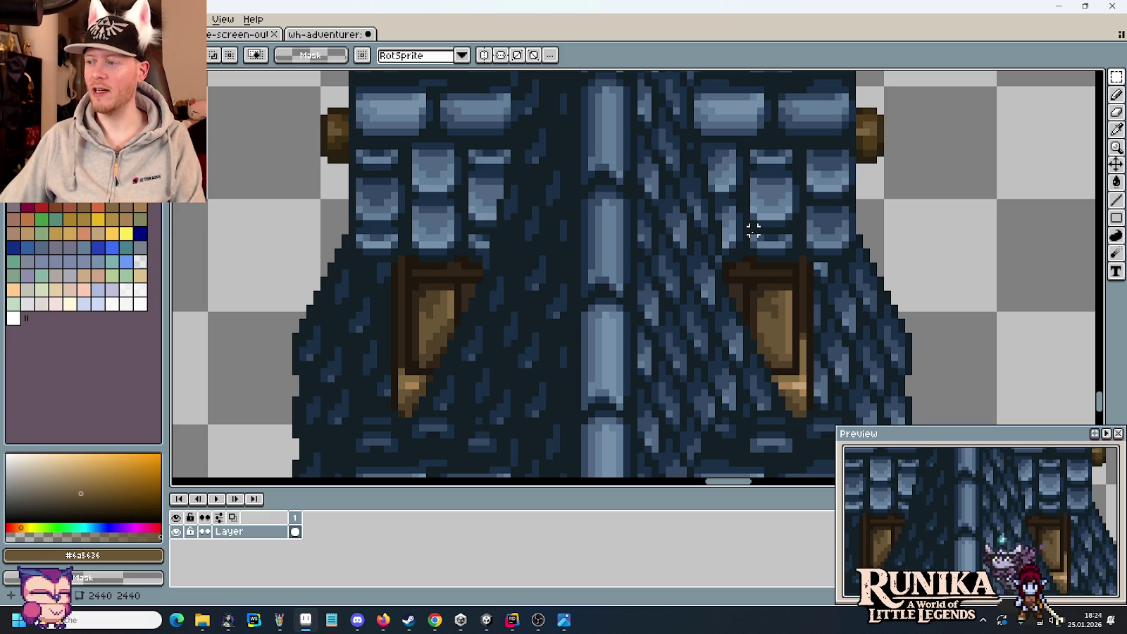
scroll(753, 230, "up", 2)
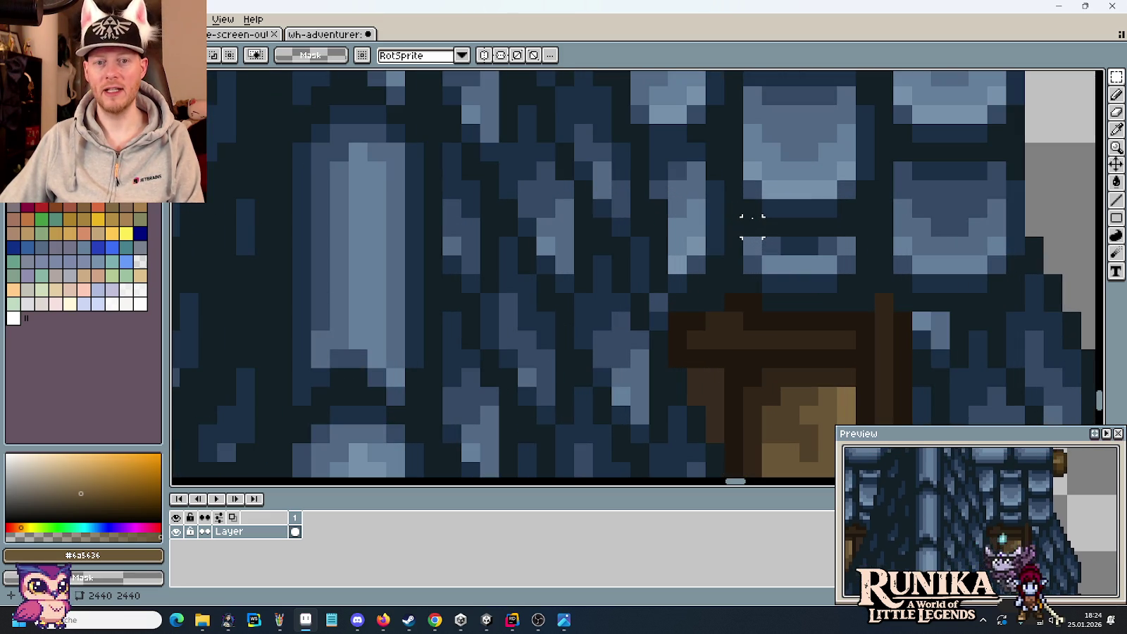
key("i")
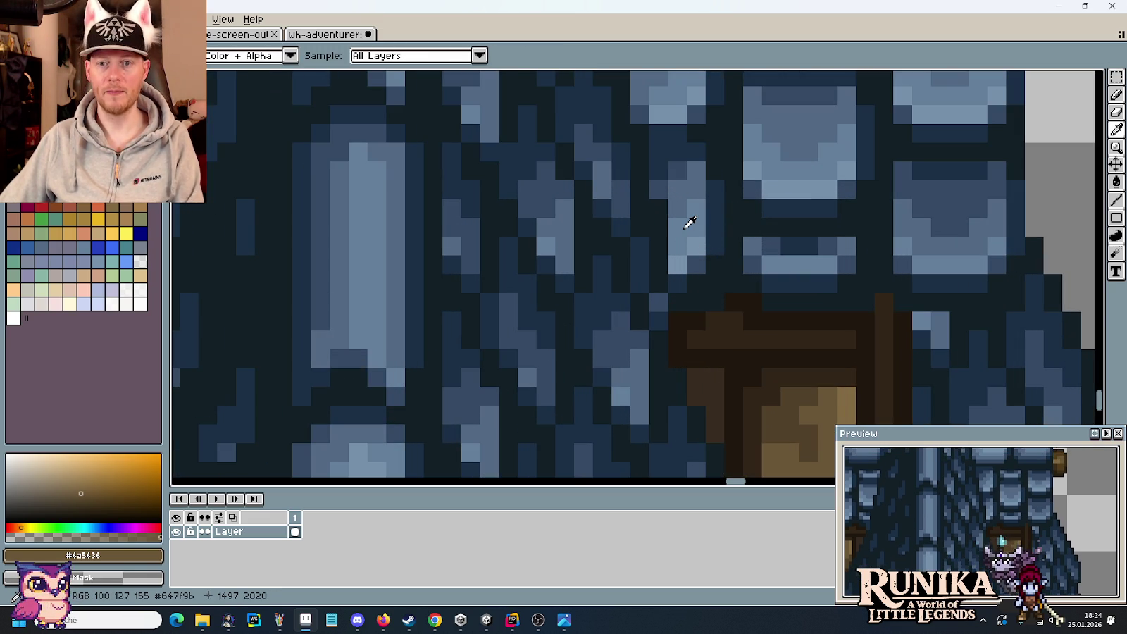
left_click(677, 254)
key("b")
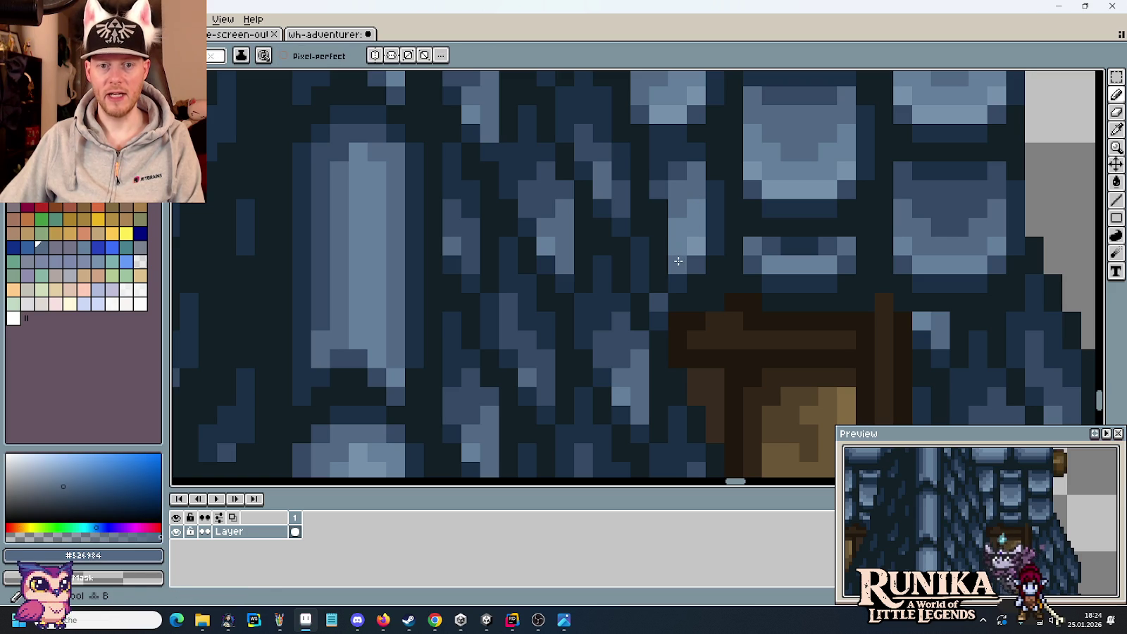
key("i")
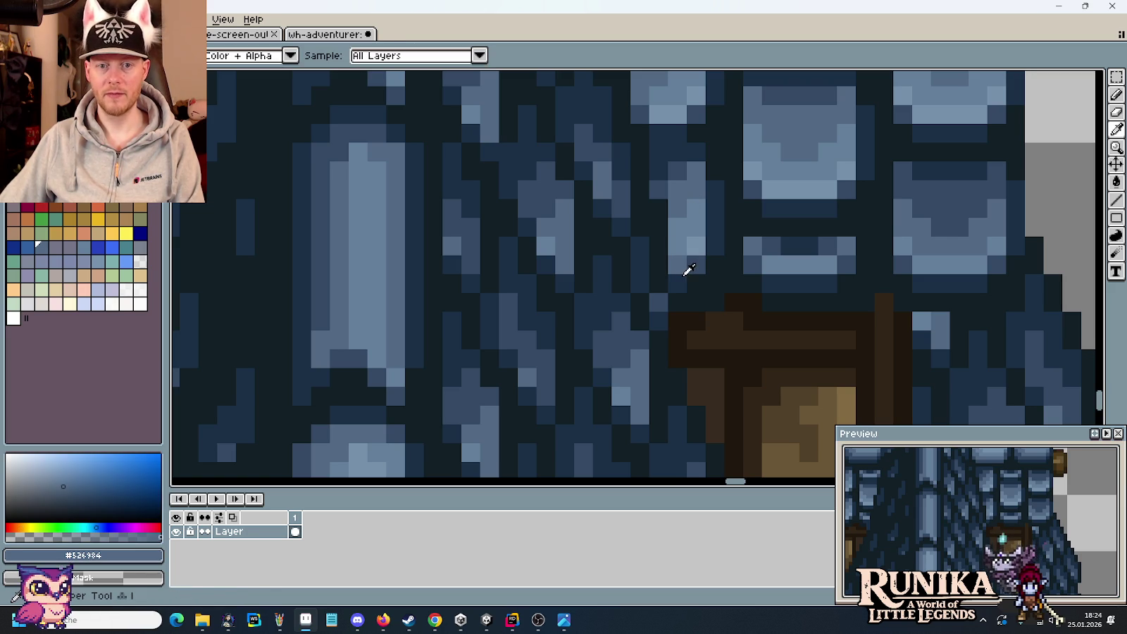
left_click(683, 253)
key("b")
key("i")
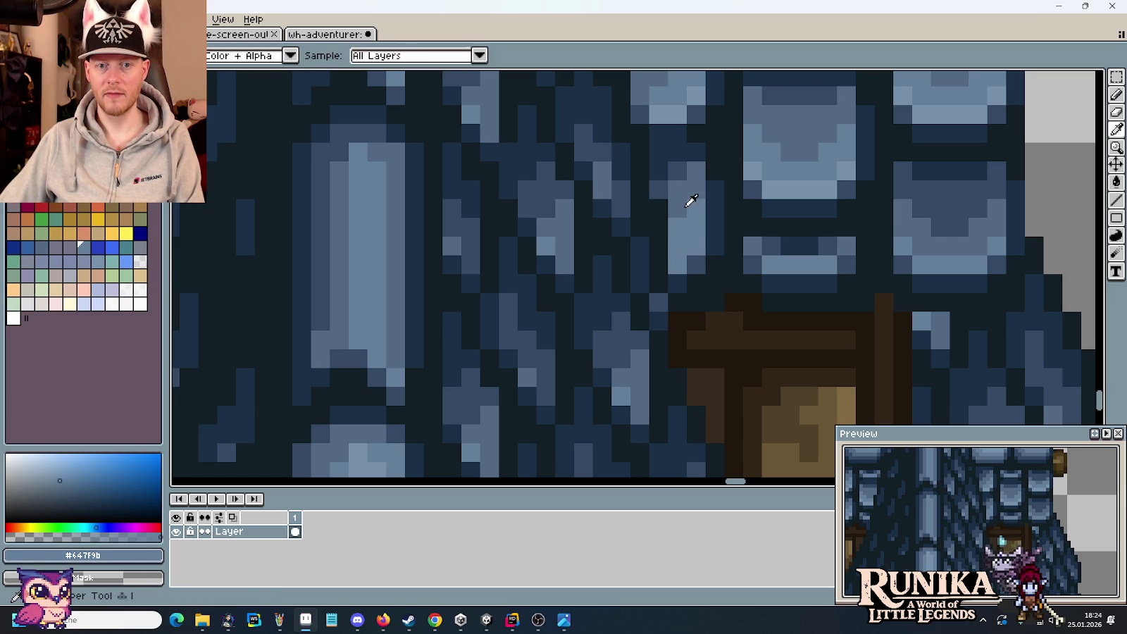
left_click(679, 260)
key("b")
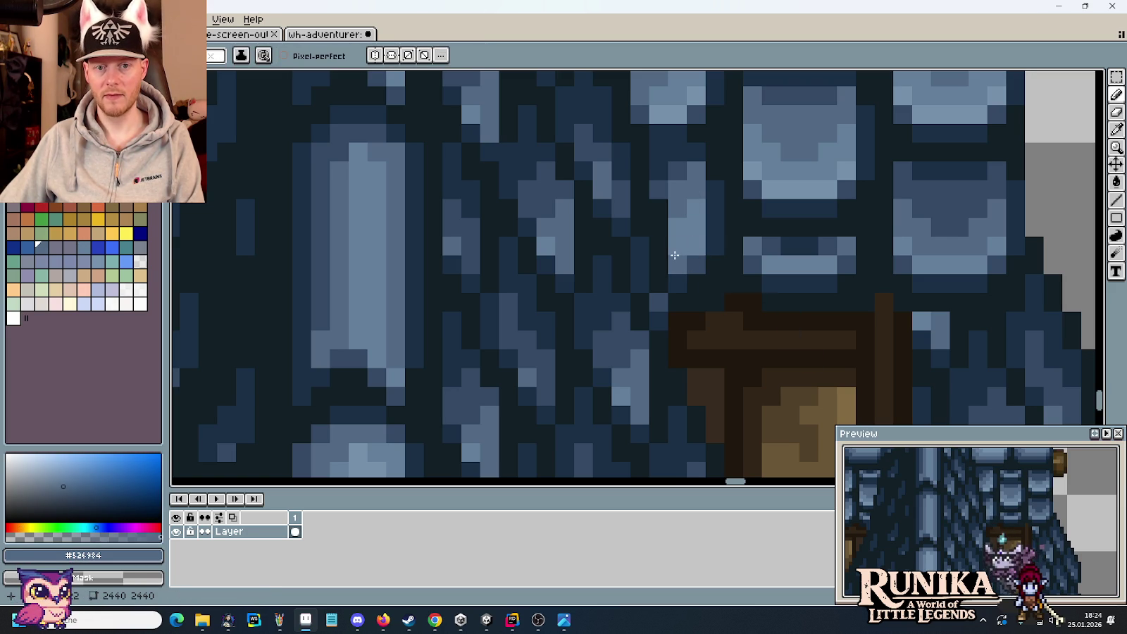
scroll(781, 287, "down", 3)
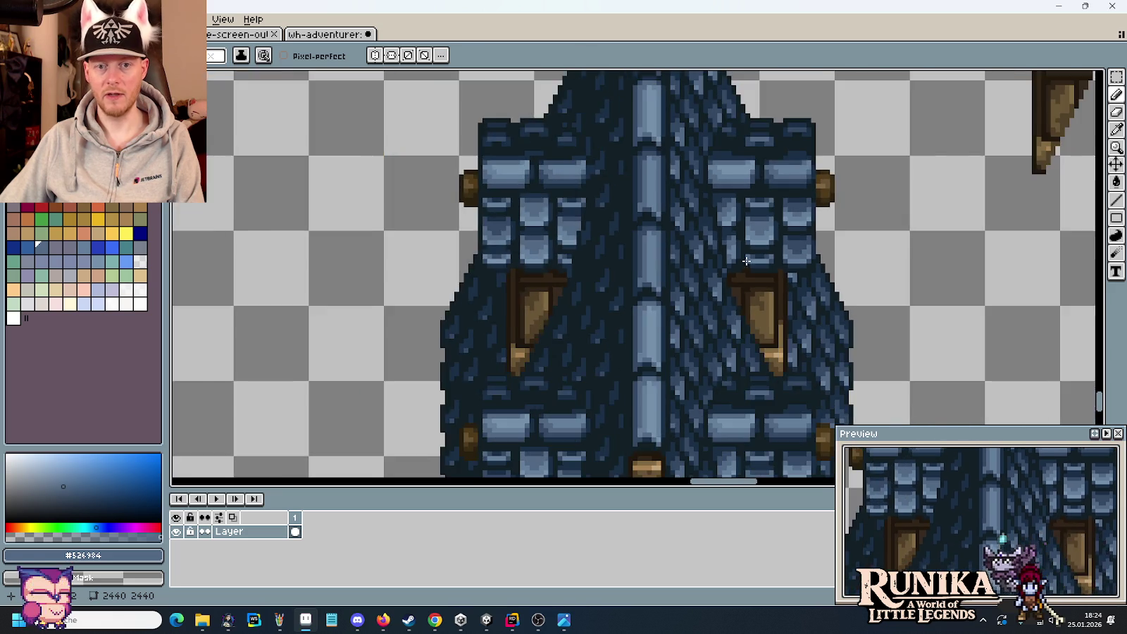
scroll(701, 372, "up", 3)
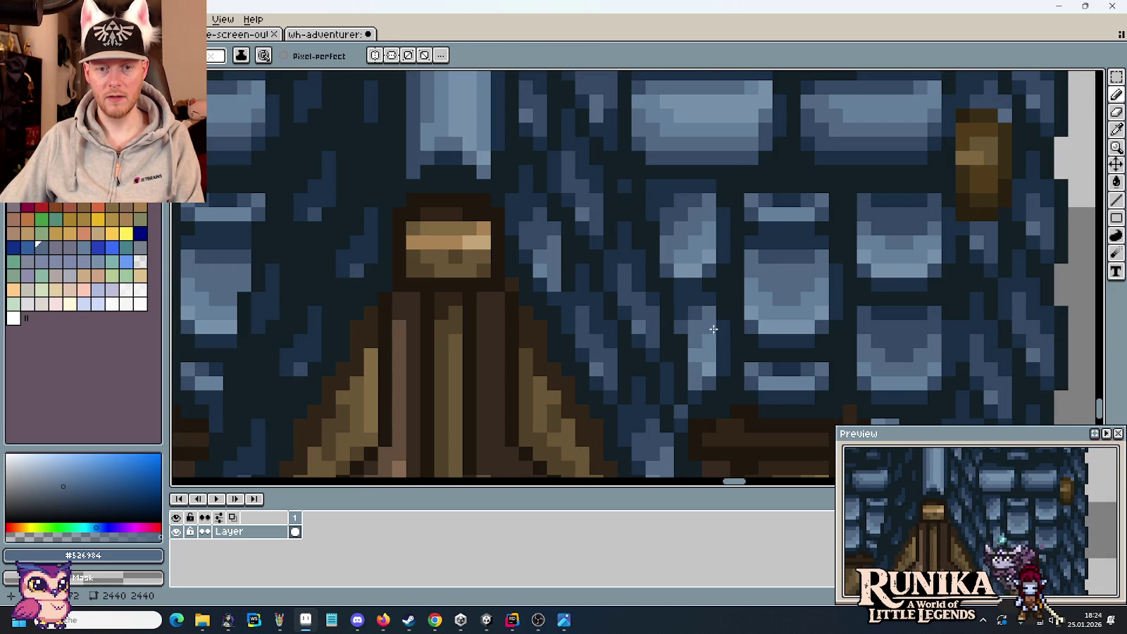
scroll(714, 329, "down", 2)
mouse_move(713, 329)
left_mouse_down()
mouse_move(714, 427)
mouse_move(732, 239)
left_mouse_up()
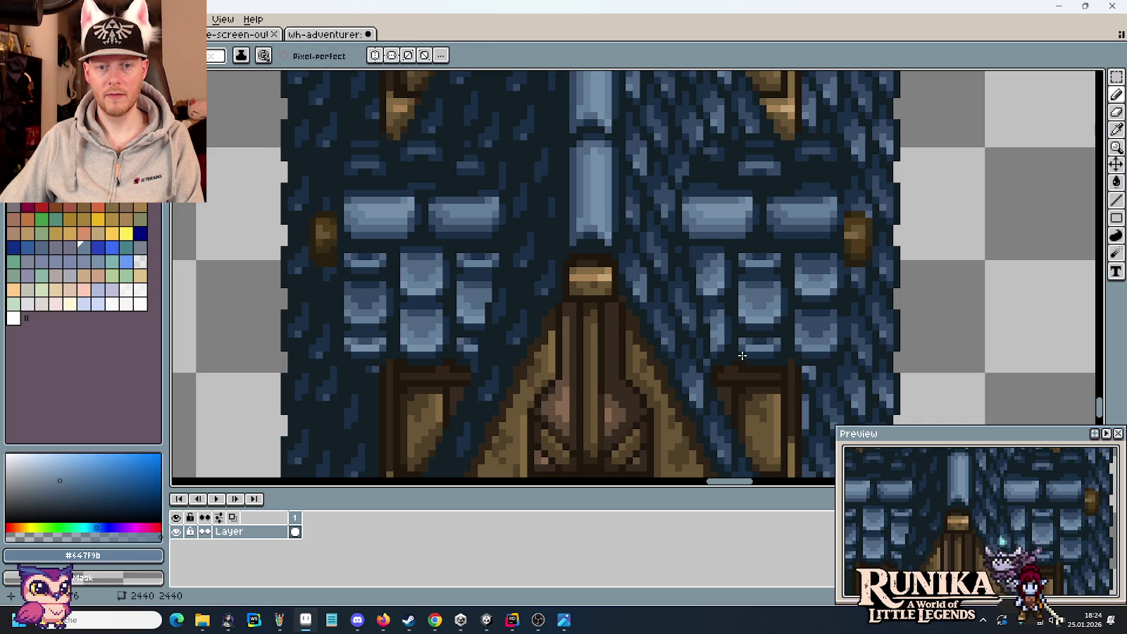
left_click_drag(711, 371, 840, 357)
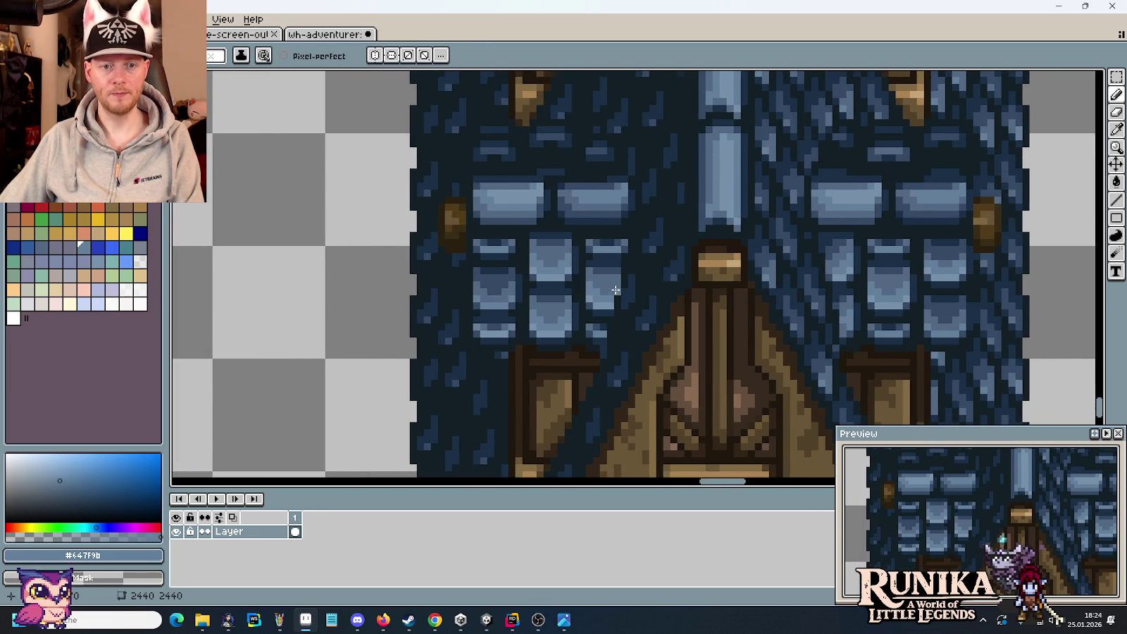
scroll(615, 289, "up", 2)
scroll(677, 365, "down", 3)
scroll(677, 365, "down", 1)
left_click_drag(620, 380, 607, 426)
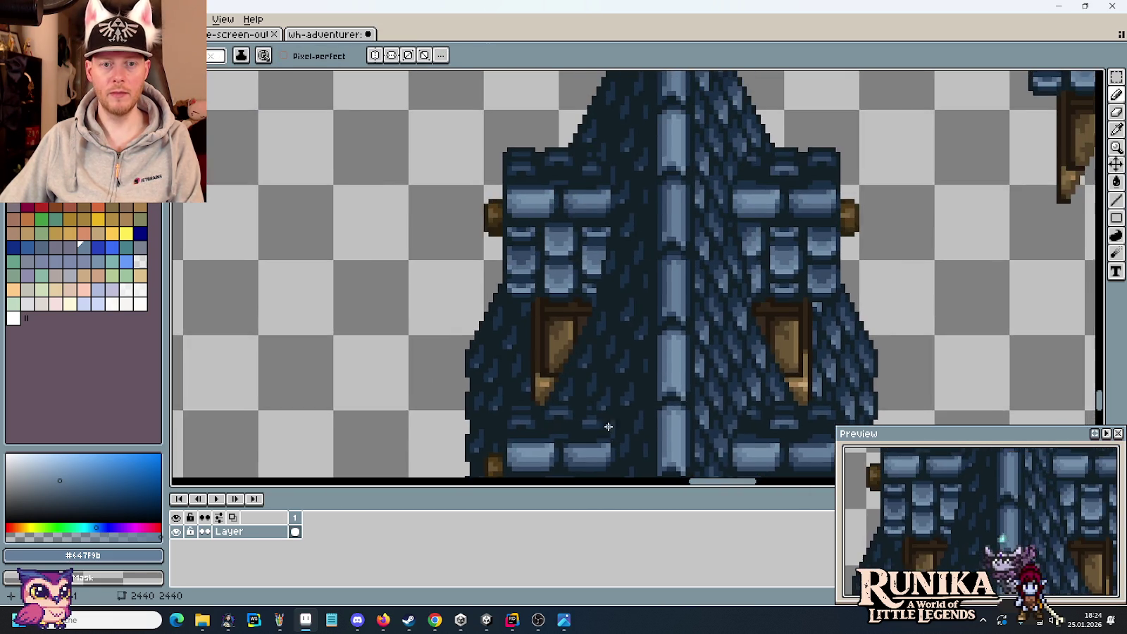
scroll(900, 176, "up", 1)
scroll(897, 169, "up", 1)
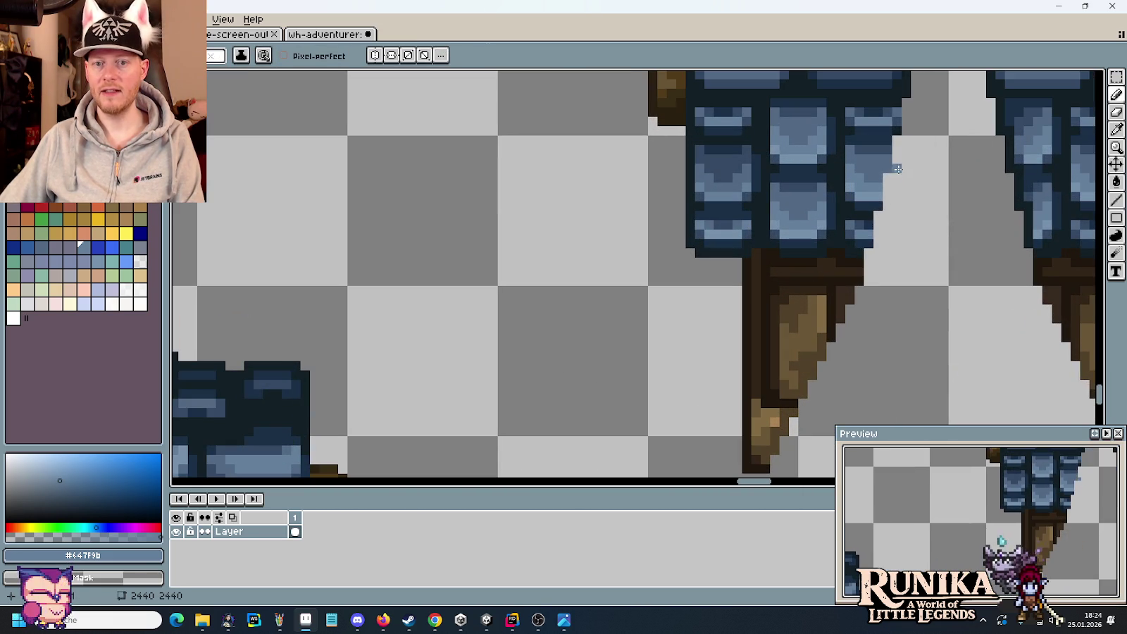
mouse_move(737, 384)
left_mouse_down()
mouse_move(787, 214)
mouse_move(1039, 101)
left_mouse_up()
scroll(788, 214, "down", 3)
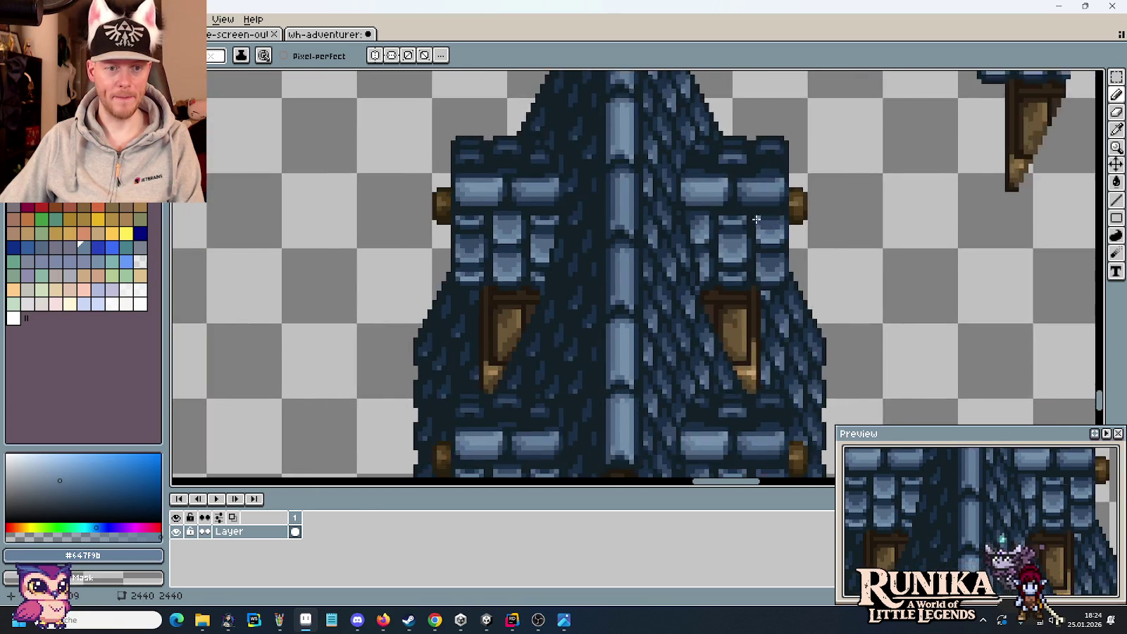
scroll(487, 399, "up", 1)
key("m")
Move the small timber-bracket fragment beside the dormer bracket pieces
left_click_drag(470, 421, 533, 343)
left_click_drag(500, 384, 866, 249)
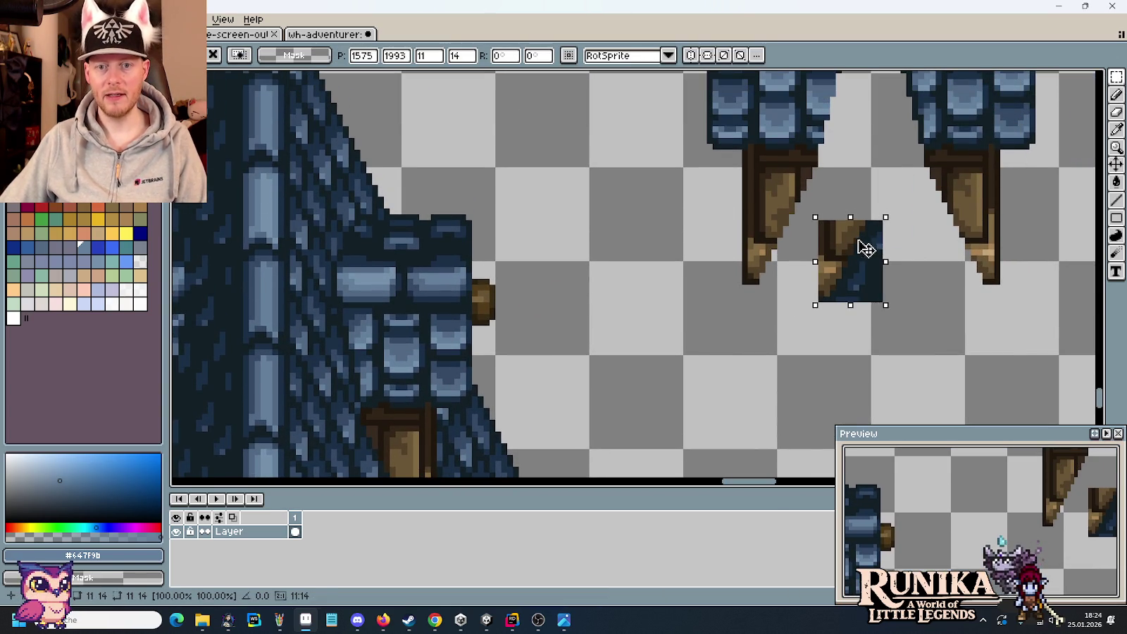
key("Return")
Paint a dark brown pixel and a light tan tip highlight on the bracket, then sample the navy outline
scroll(880, 250, "up", 2)
key("b")
left_click(640, 326)
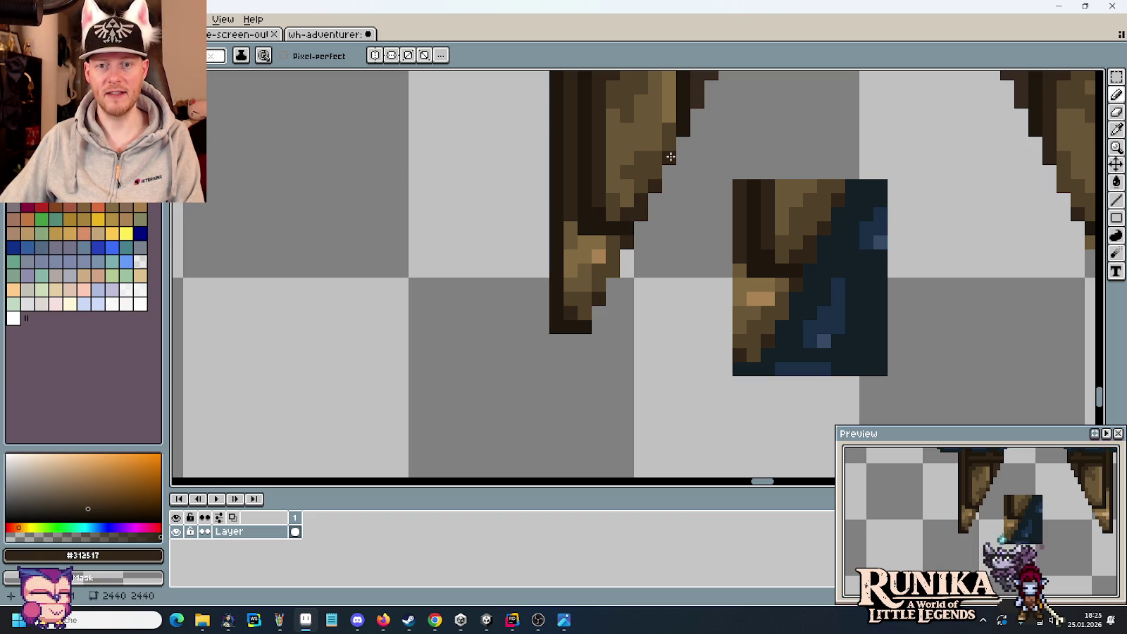
left_click(670, 157, "alt")
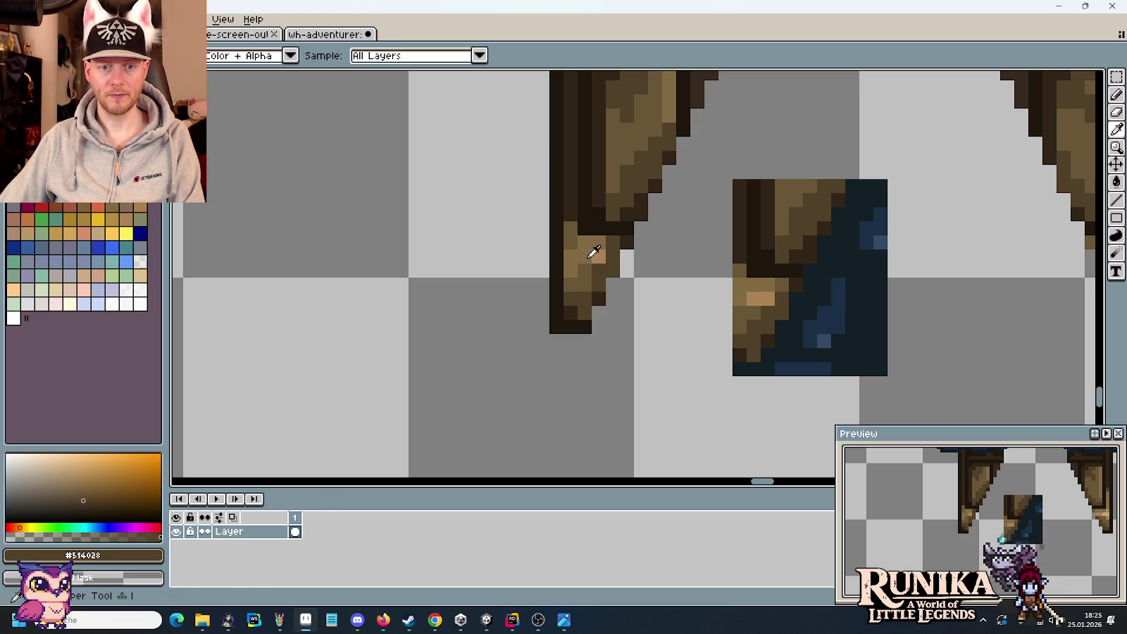
left_click(599, 255, "alt")
left_click(570, 266, "alt")
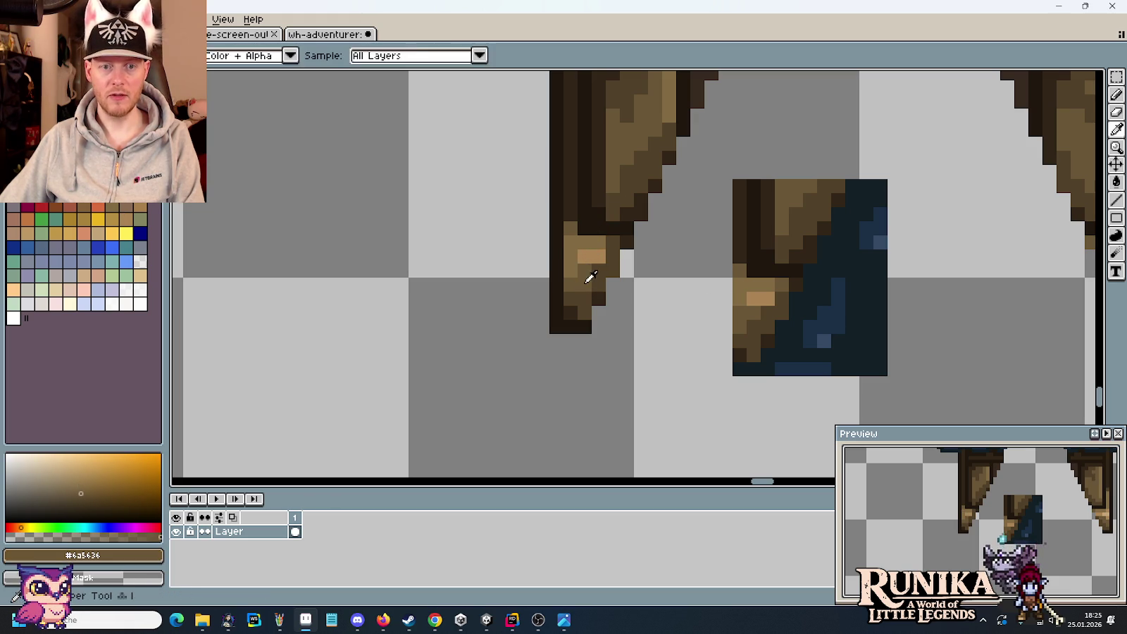
scroll(606, 248, "up", 5)
left_click(714, 240, "alt")
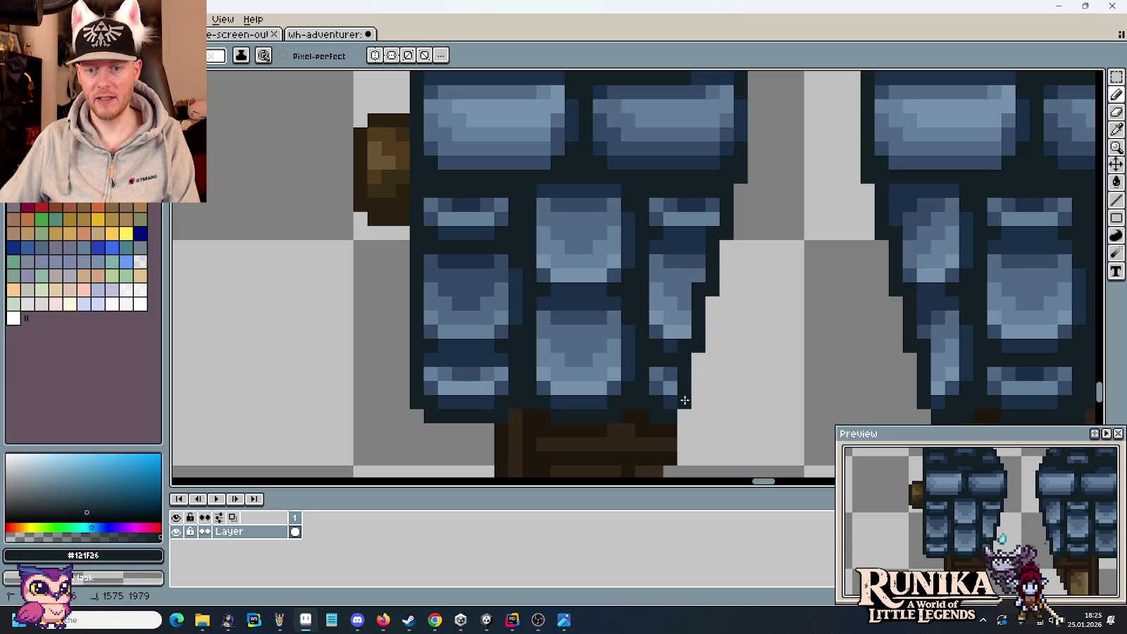
Sample the dark and mid slate blues from the left dormer's shingles
left_click(661, 374, "alt")
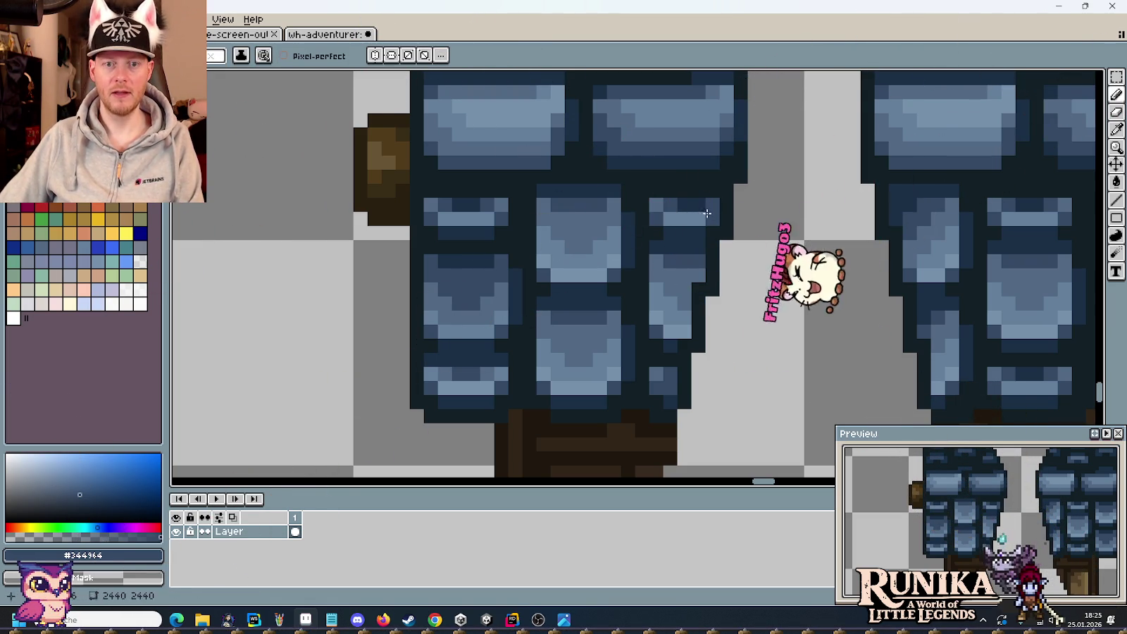
key("i")
left_click(673, 202)
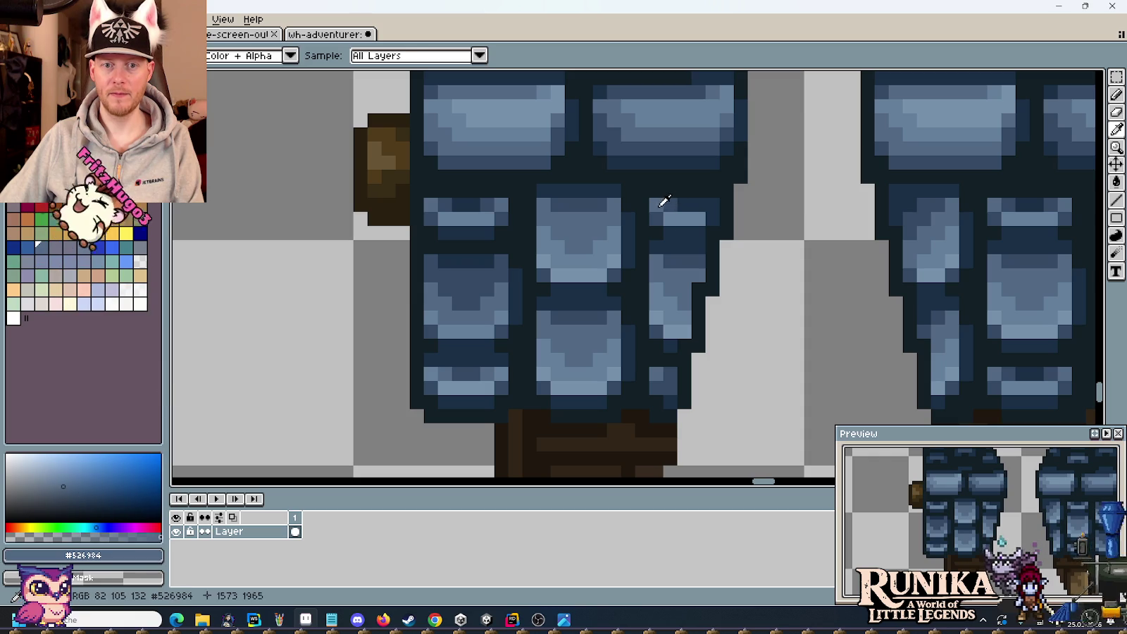
left_click(675, 342)
key("b")
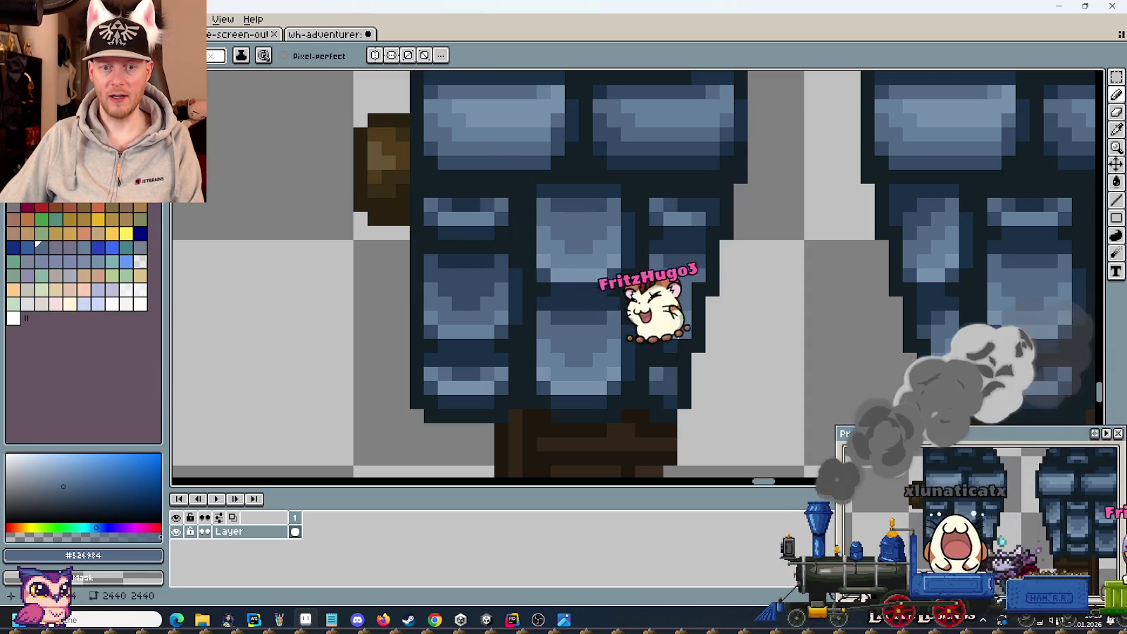
key("i")
key("b")
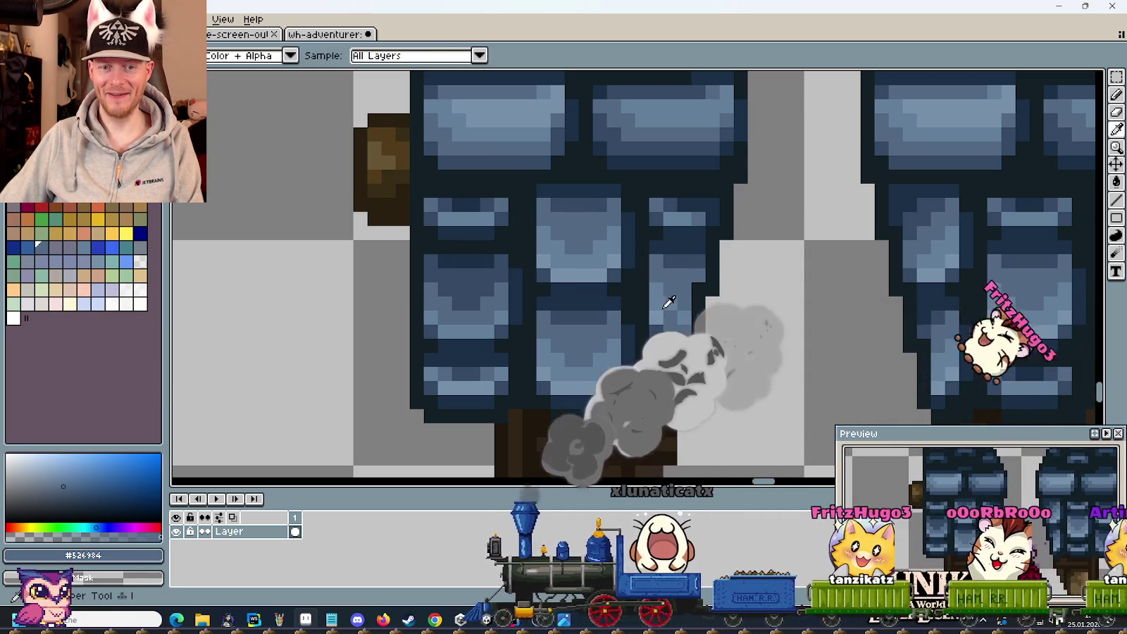
Repaint the dormer's right-edge slates with light, mid (#526984) and dark (#344964) blues
left_click(669, 328, "alt")
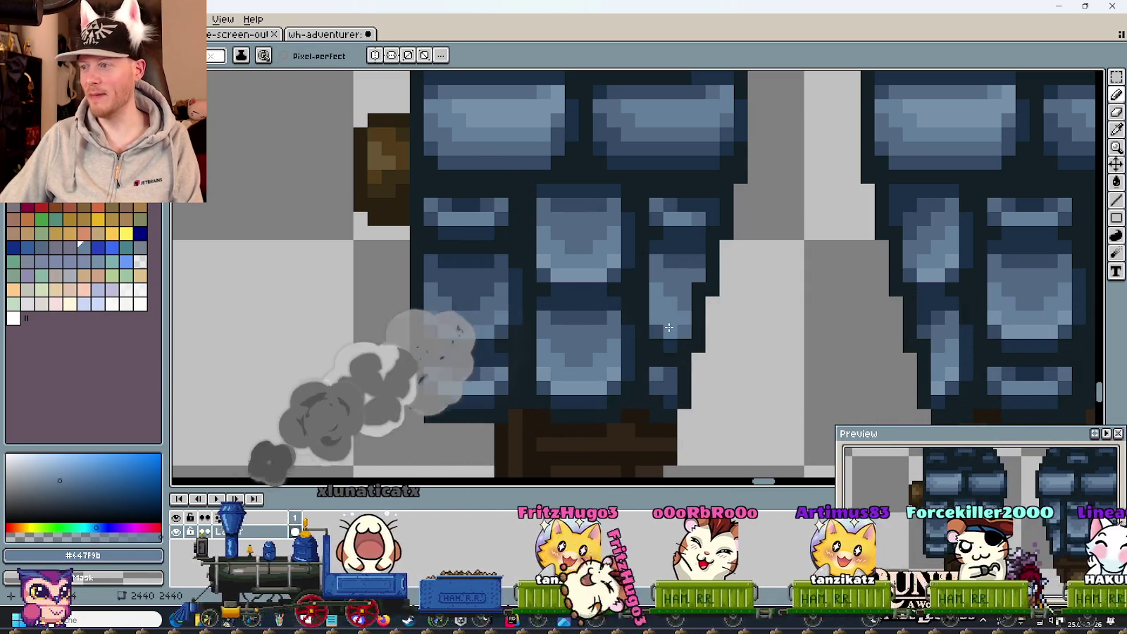
key("i")
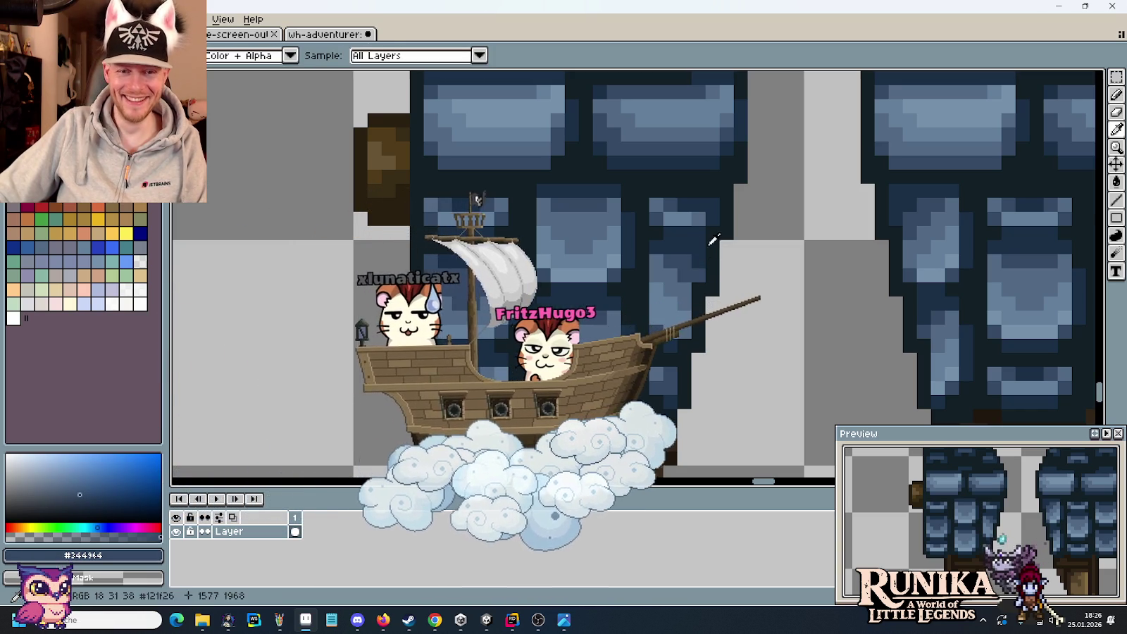
key("b")
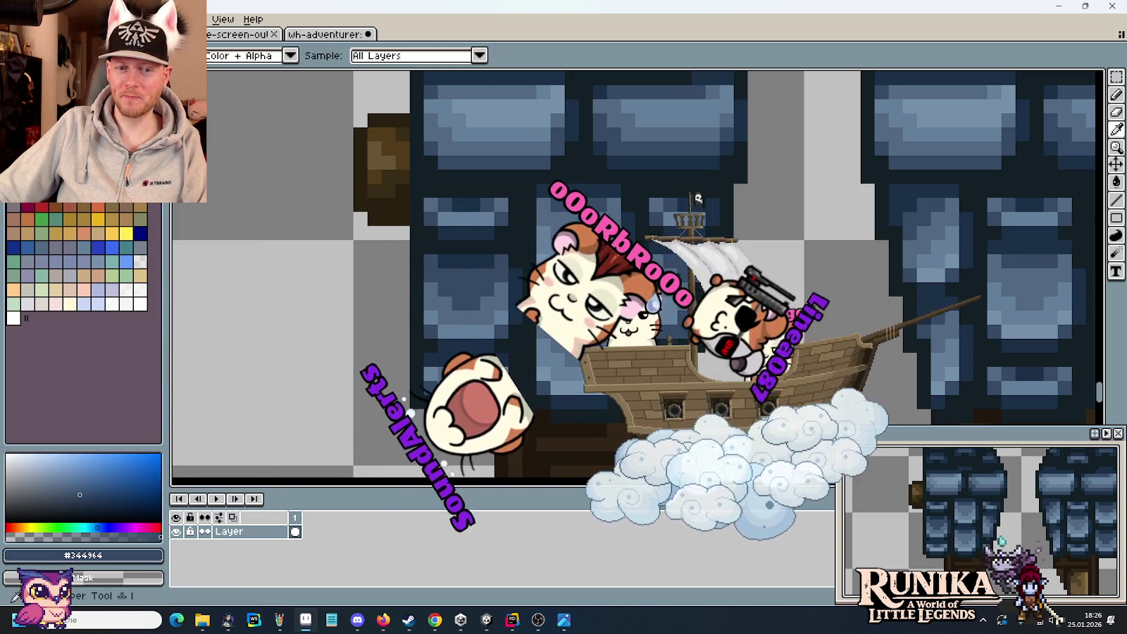
left_click(38, 244)
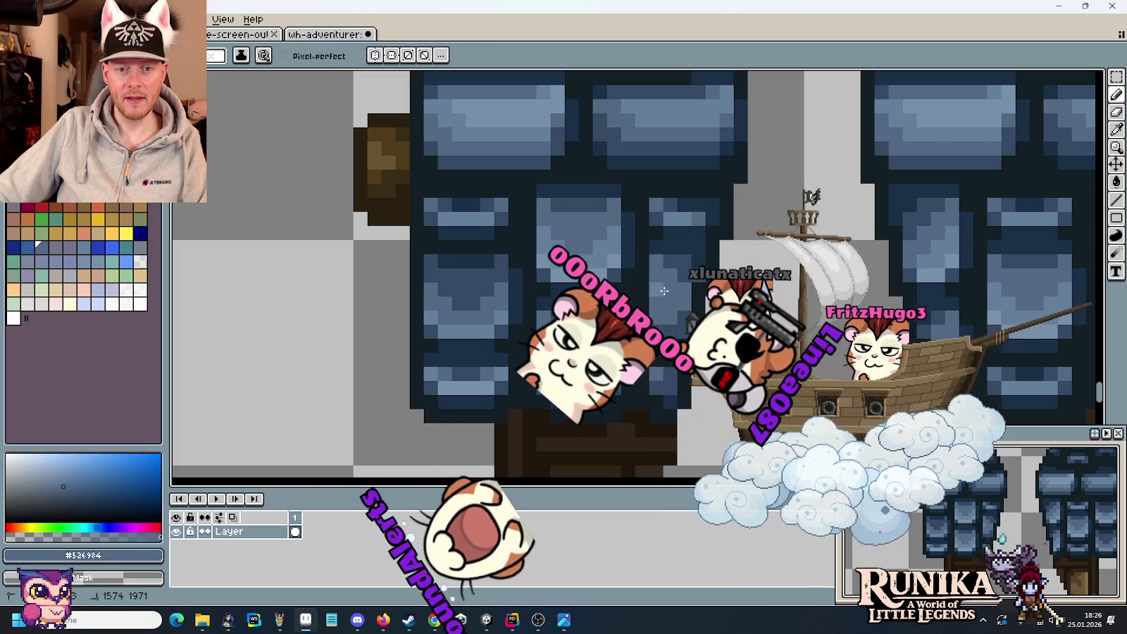
left_click(673, 323, "alt")
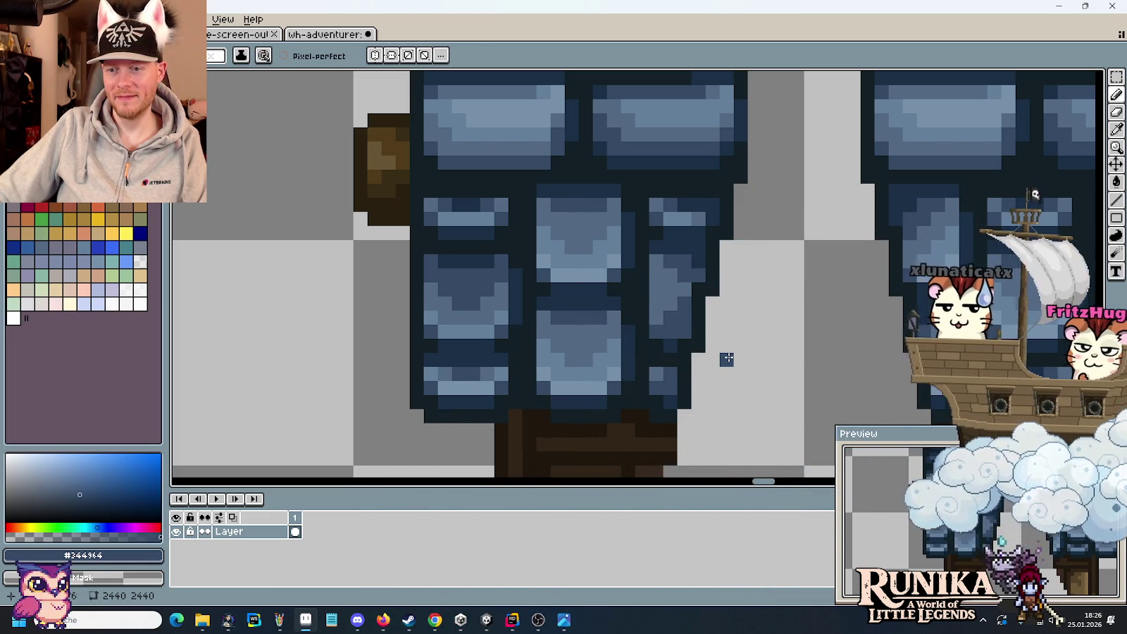
scroll(729, 362, "down", 3)
scroll(731, 366, "up", 1)
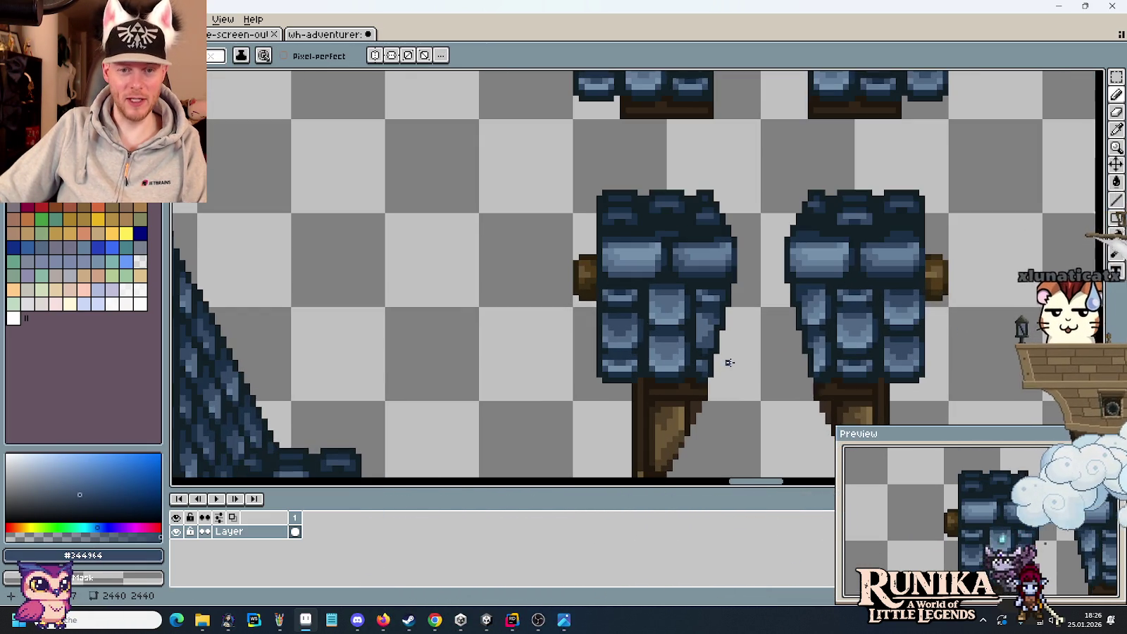
Place the left dormer piece on the tower's lower left slope, shifted 3 px left, and deselect
left_click_drag(732, 370, 732, 322)
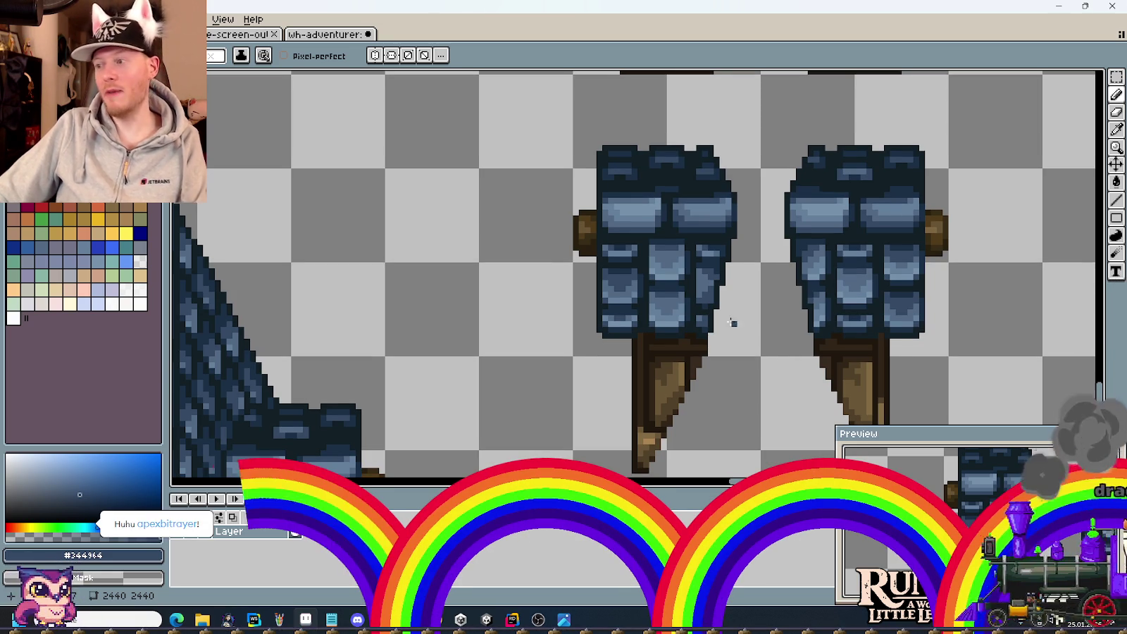
scroll(727, 322, "down", 3)
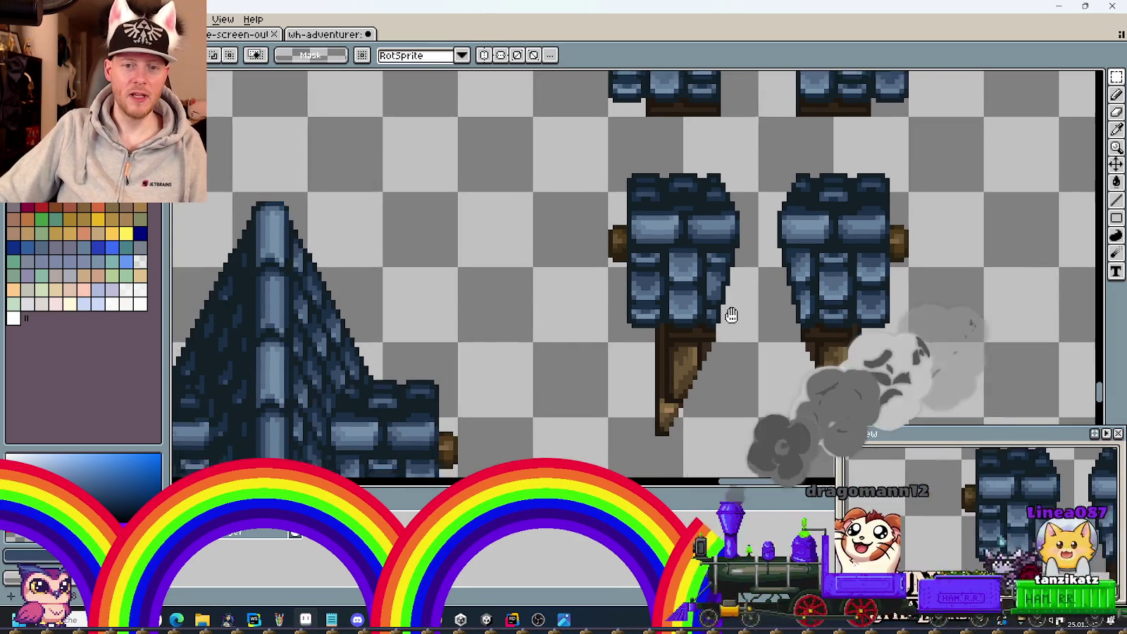
scroll(798, 245, "down", 1)
left_click_drag(745, 133, 817, 279)
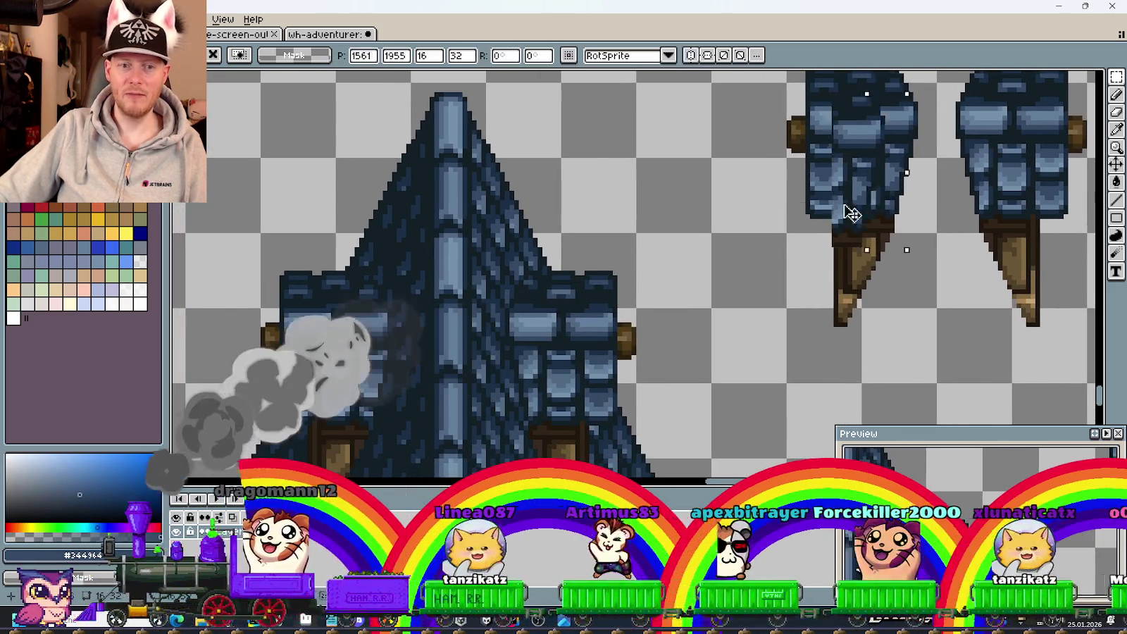
mouse_move(852, 212)
left_mouse_down()
mouse_move(386, 338)
mouse_move(387, 399)
left_mouse_up()
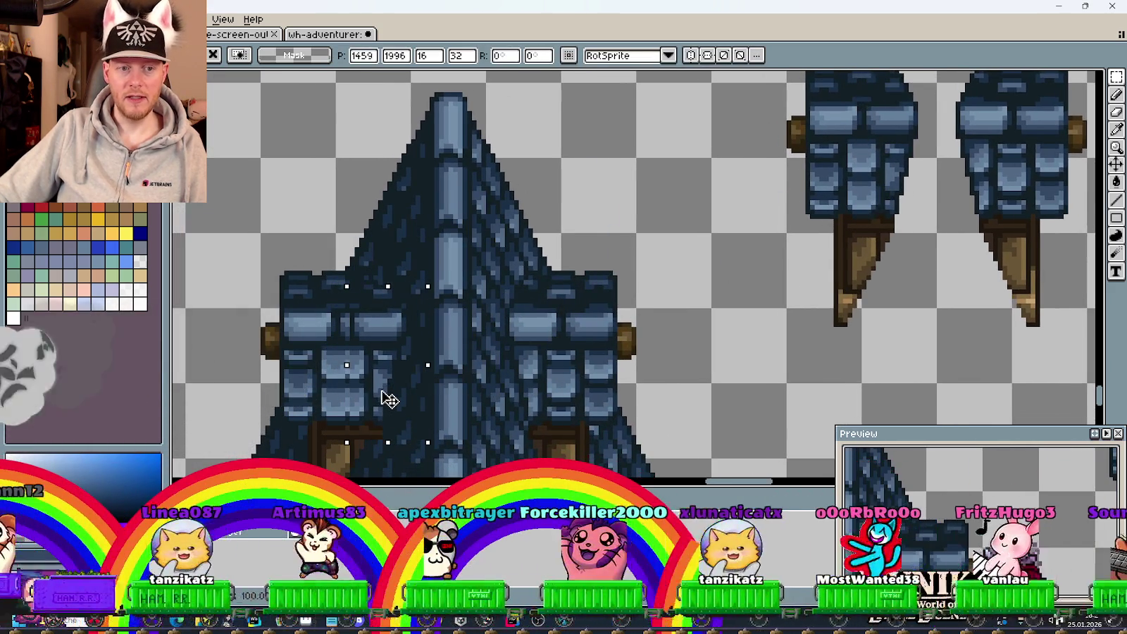
mouse_move(387, 400)
left_mouse_down()
mouse_move(376, 400)
mouse_move(535, 221)
mouse_move(583, 146)
mouse_move(589, 400)
left_mouse_up()
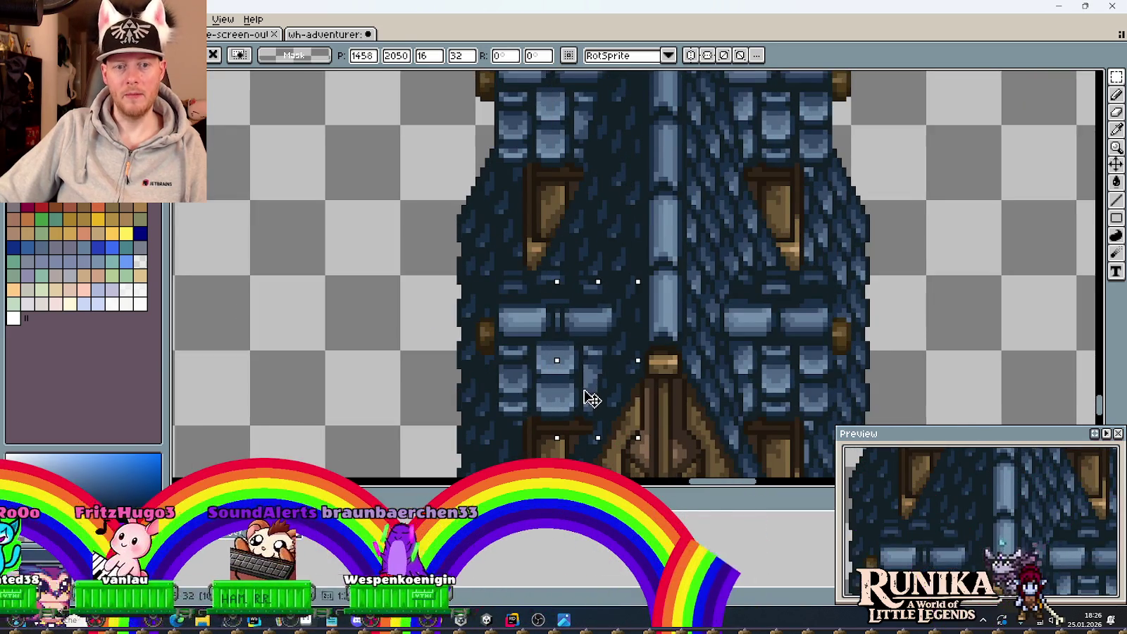
key("Return")
key("ctrl+d")
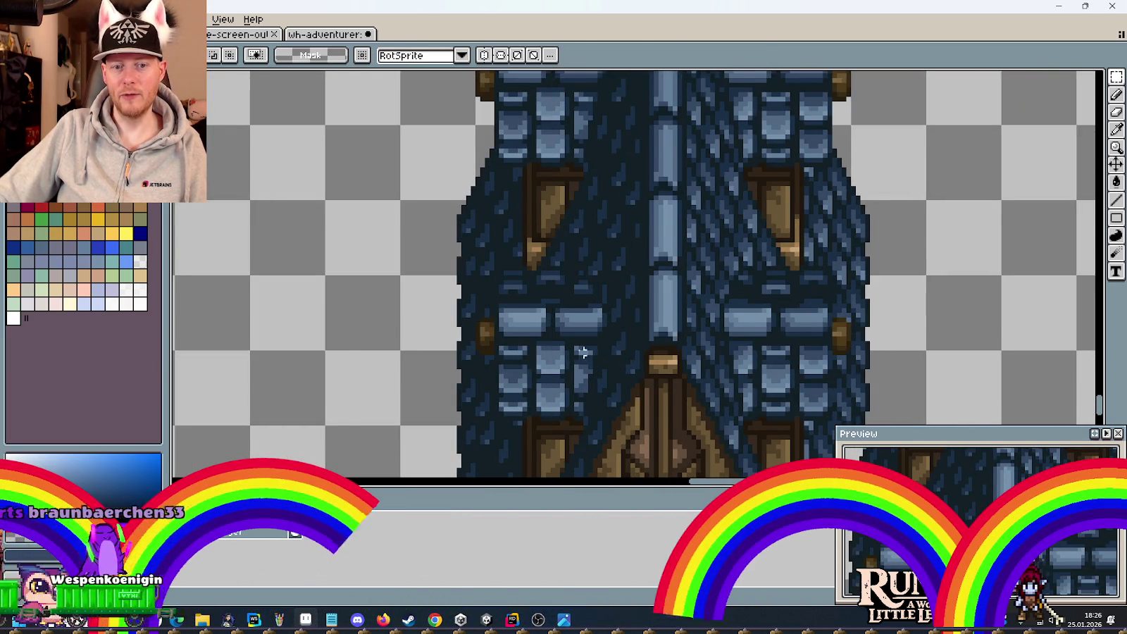
scroll(568, 348, "down", 1)
scroll(568, 348, "down", 1)
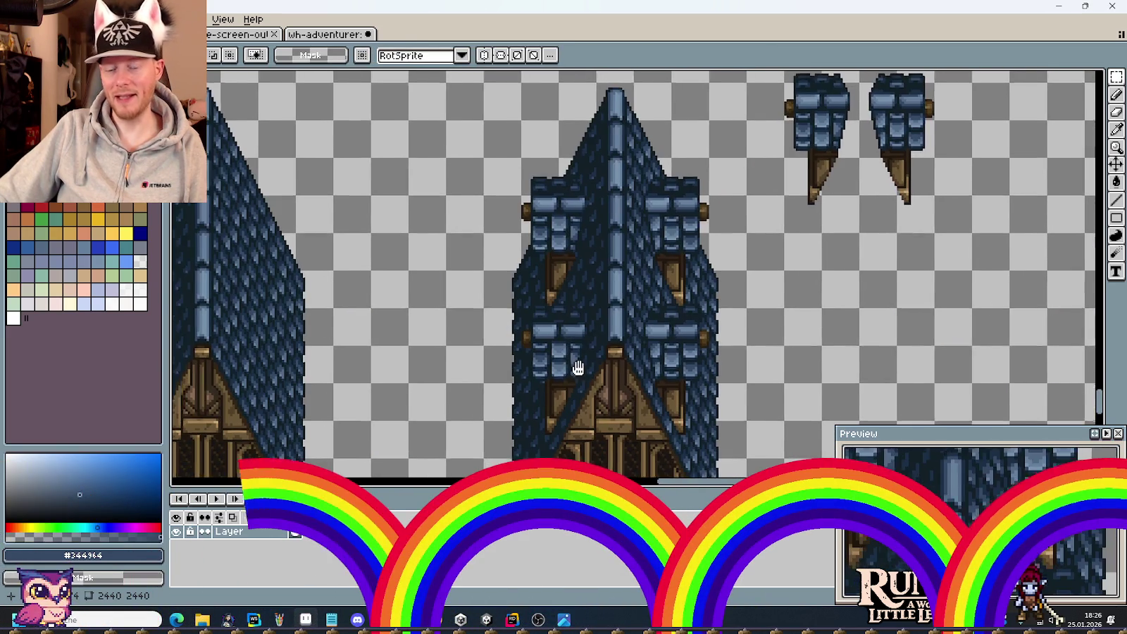
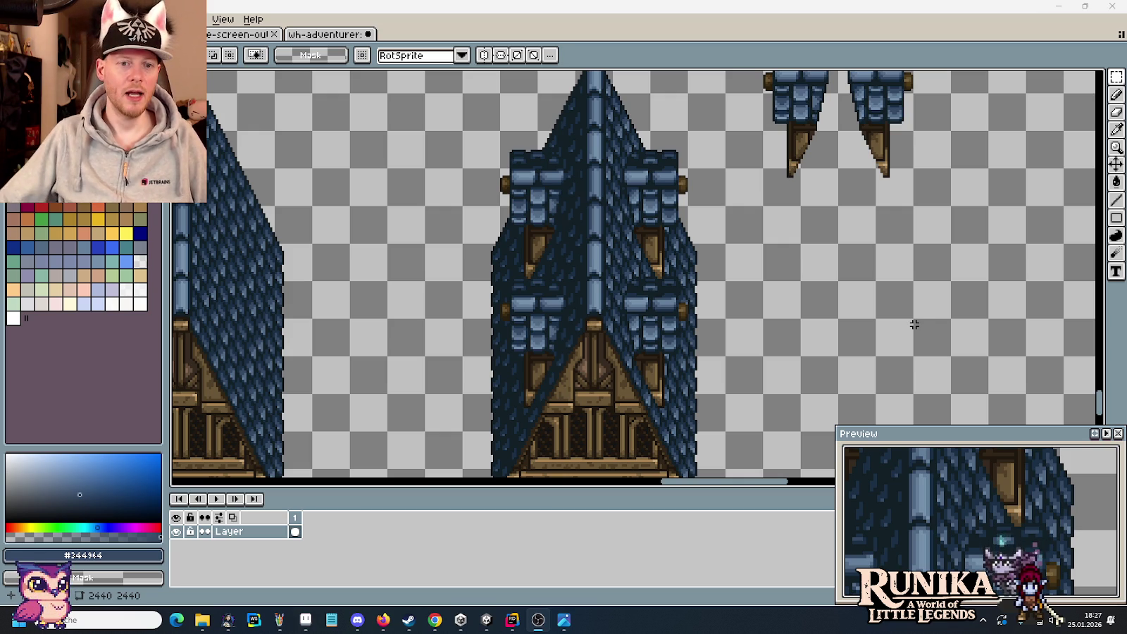
Zoom out from the tower sprites and bring up the medieval house concept art in Photos
key("minus")
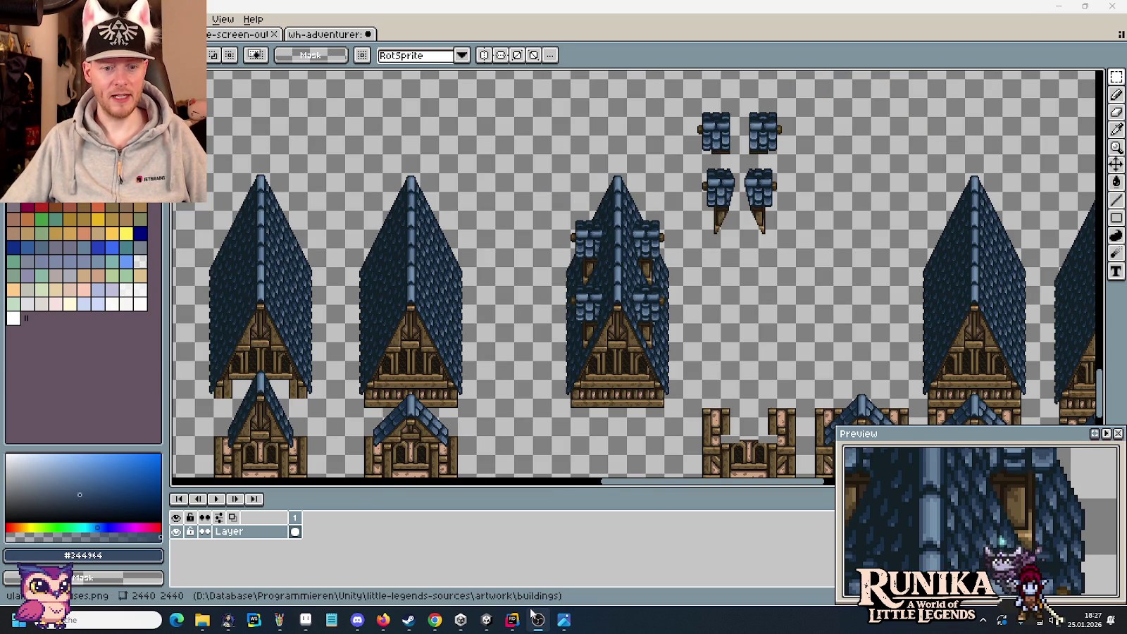
left_click(566, 620)
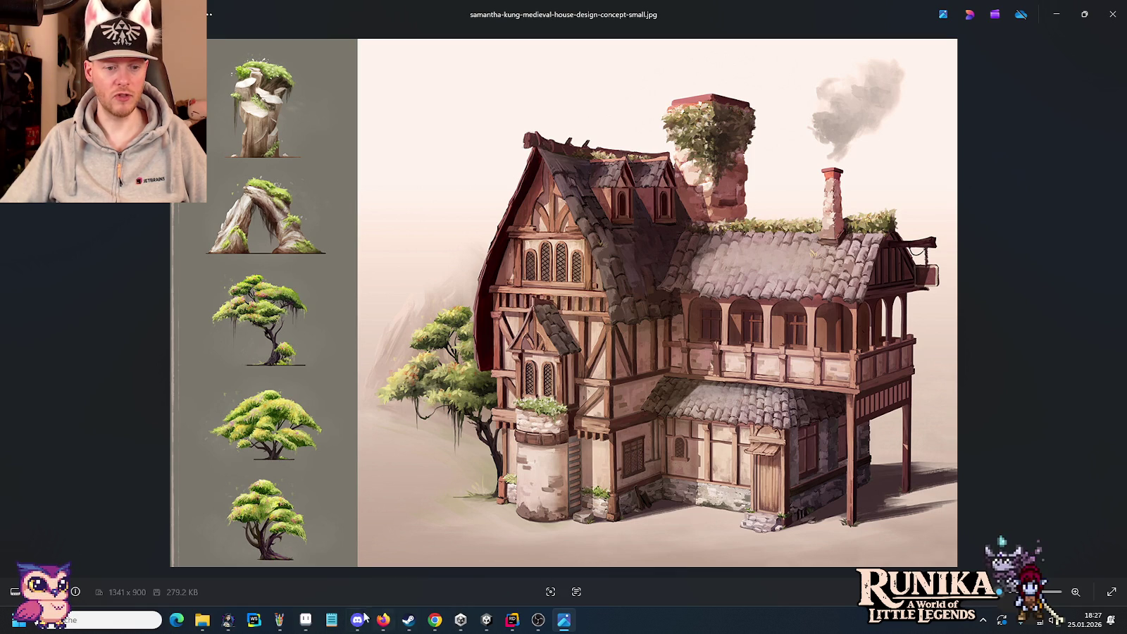
Flip between the concept art and the Aseprite sheet, ending panned to the stone tower bases
left_click(305, 619)
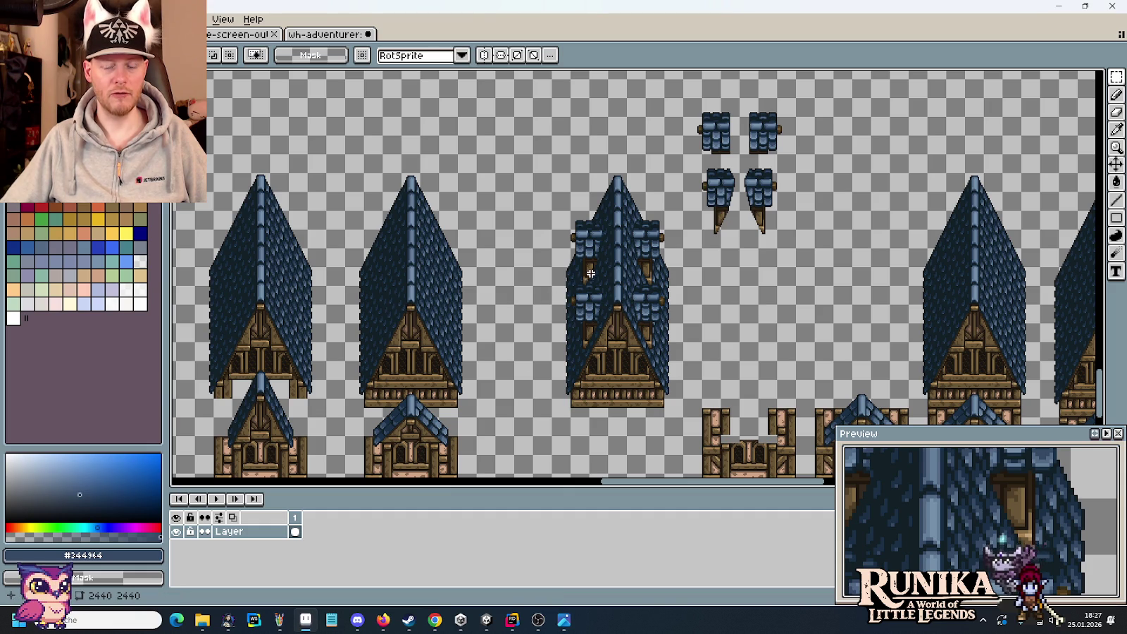
left_click(560, 624)
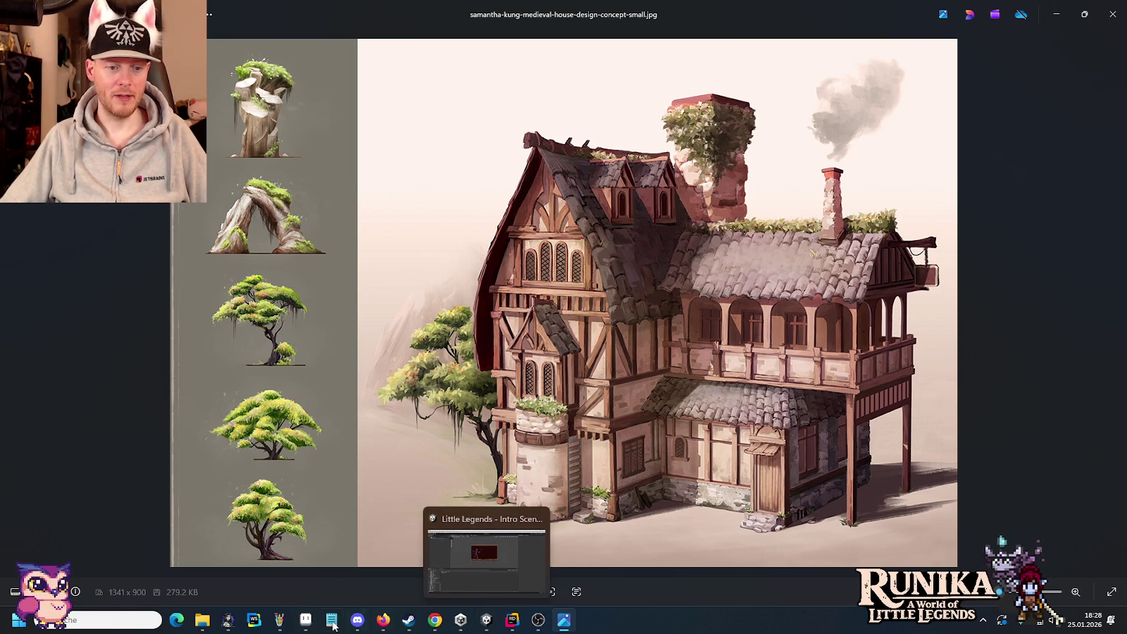
left_click(305, 619)
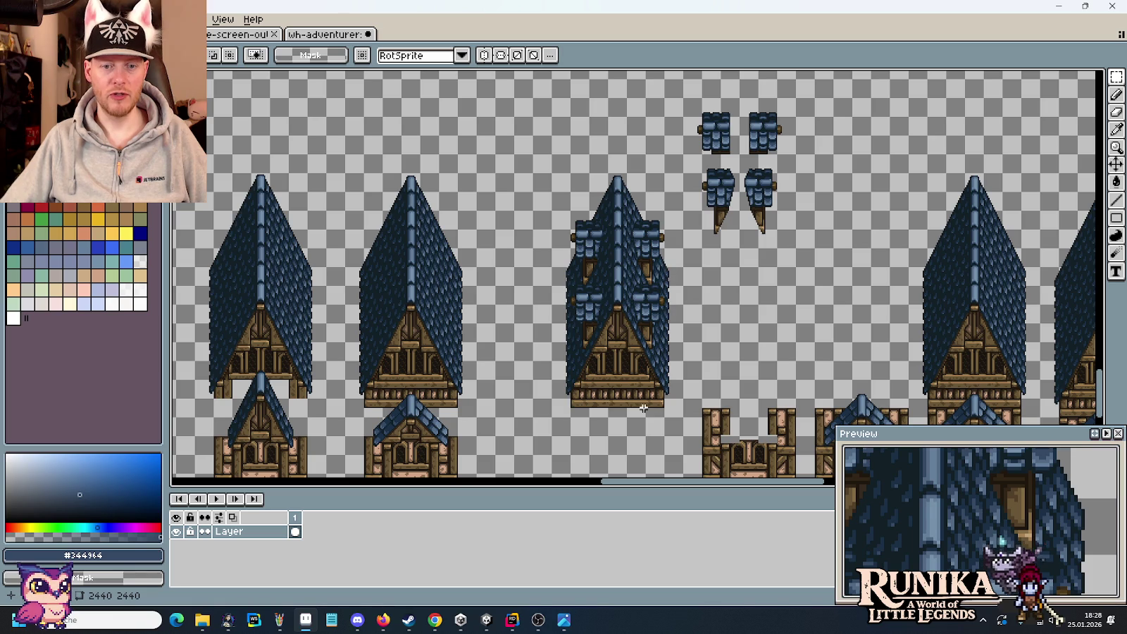
left_click_drag(684, 394, 638, 155)
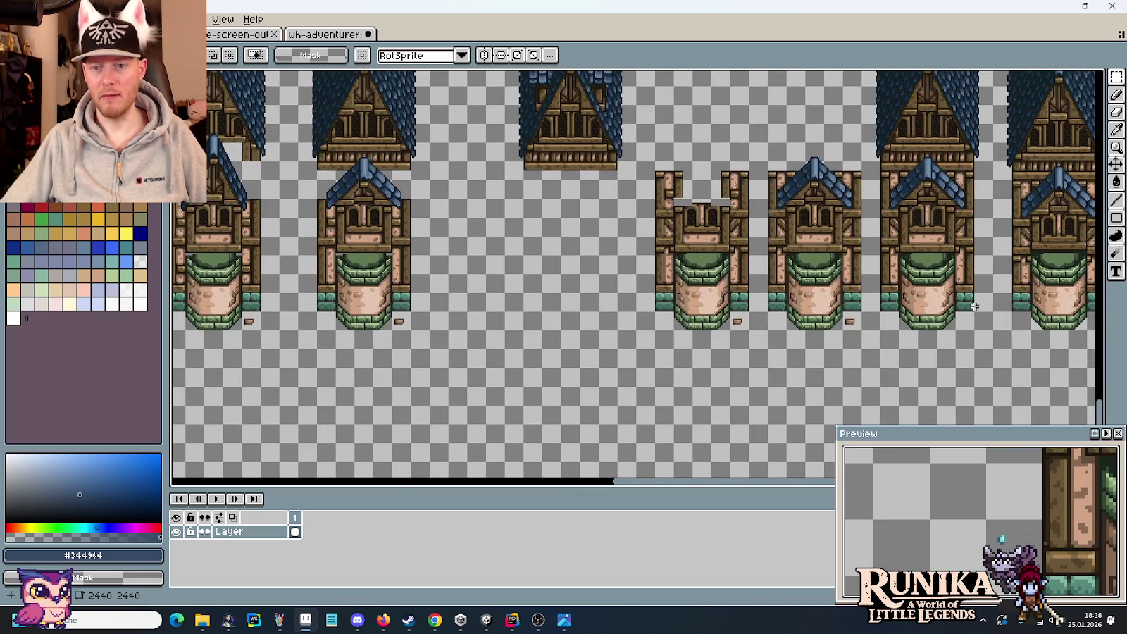
Scroll over the tower and walkway sprites, then switch back to the medieval house concept image
scroll(775, 268, "up", 5)
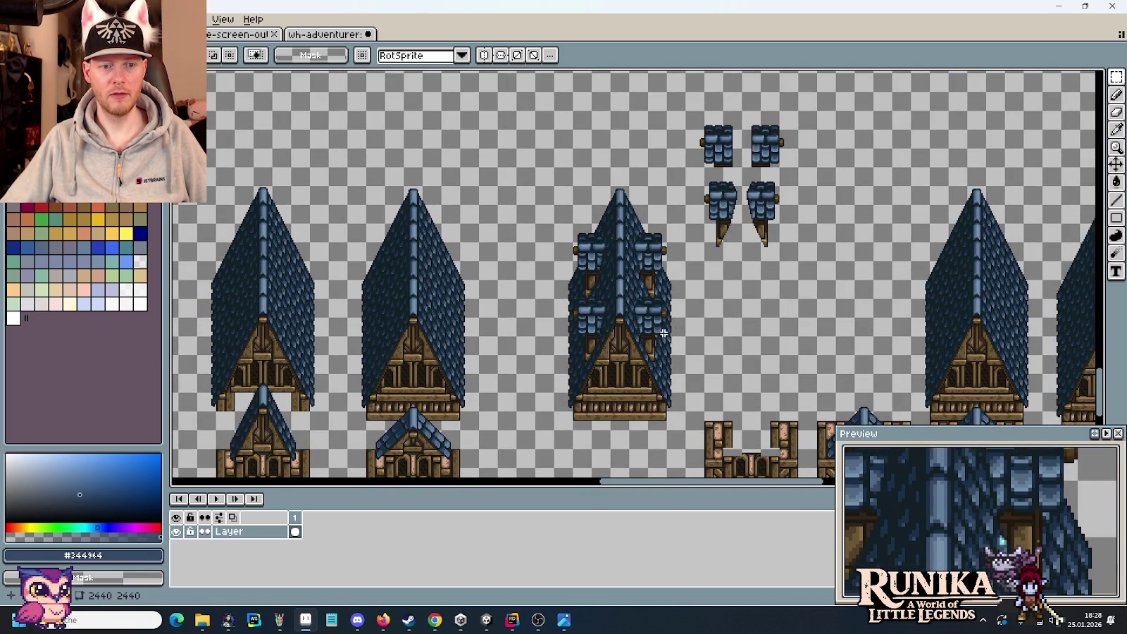
scroll(663, 333, "down", 3)
scroll(564, 282, "down", 5)
scroll(377, 223, "left", 10)
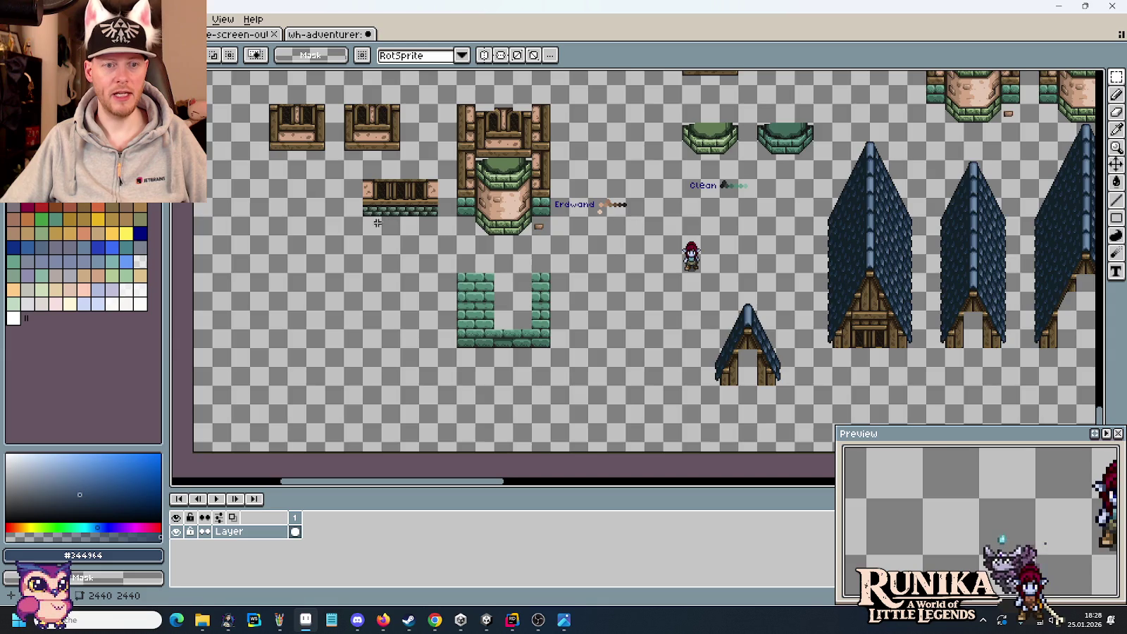
scroll(377, 222, "up", 2)
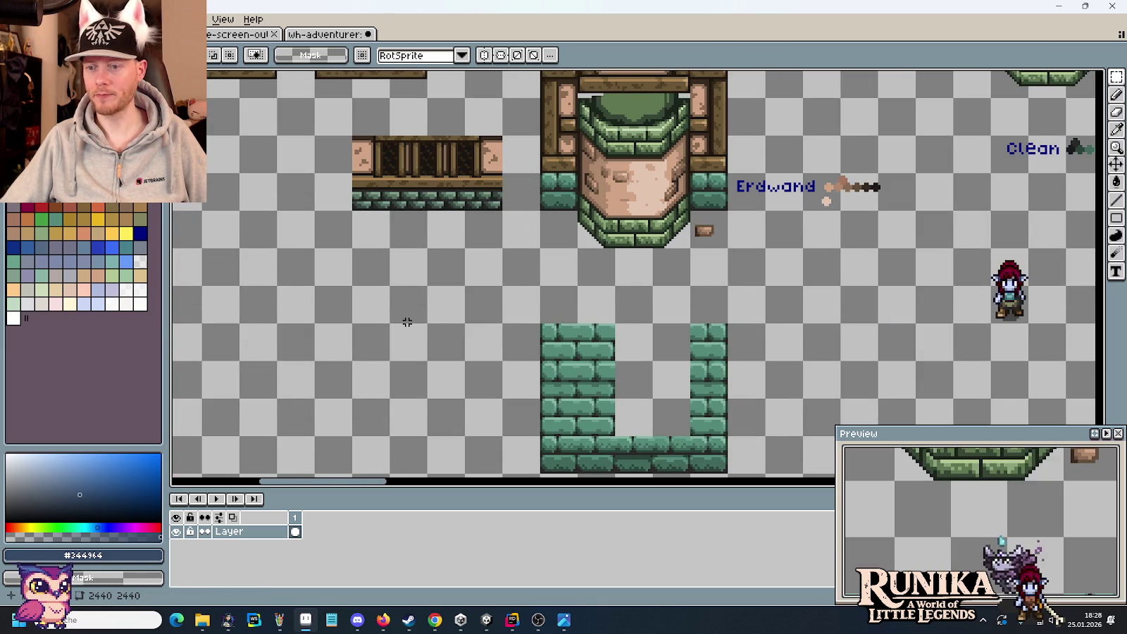
scroll(407, 322, "down", 2)
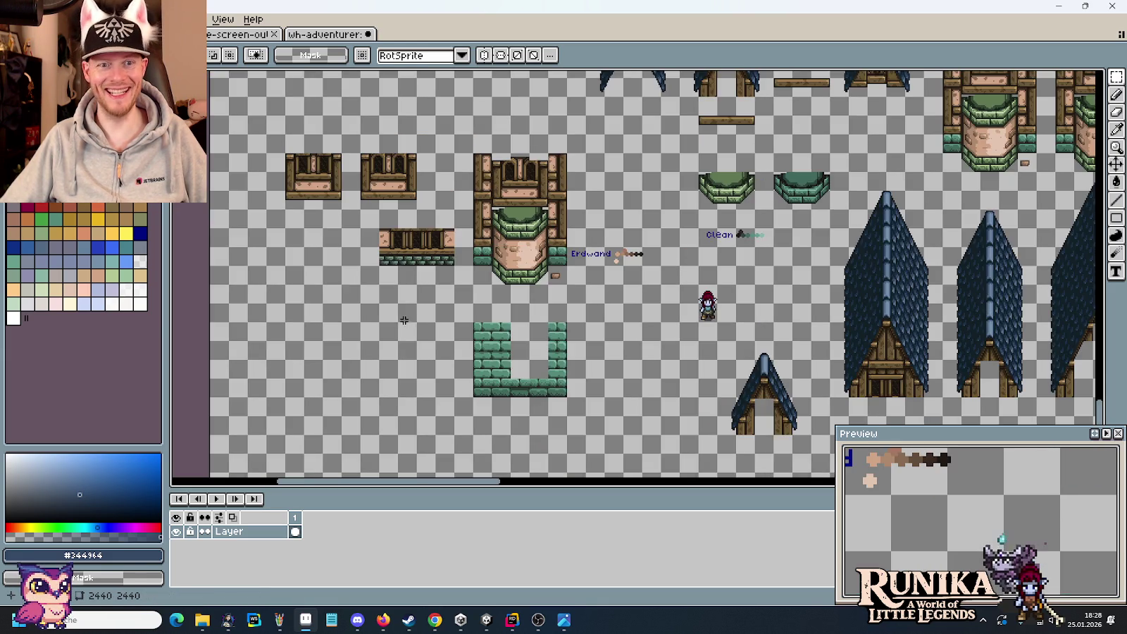
scroll(422, 299, "down", 1)
scroll(880, 194, "up", 1)
scroll(761, 218, "up", 2)
scroll(704, 219, "up", 1)
key("alt+Tab")
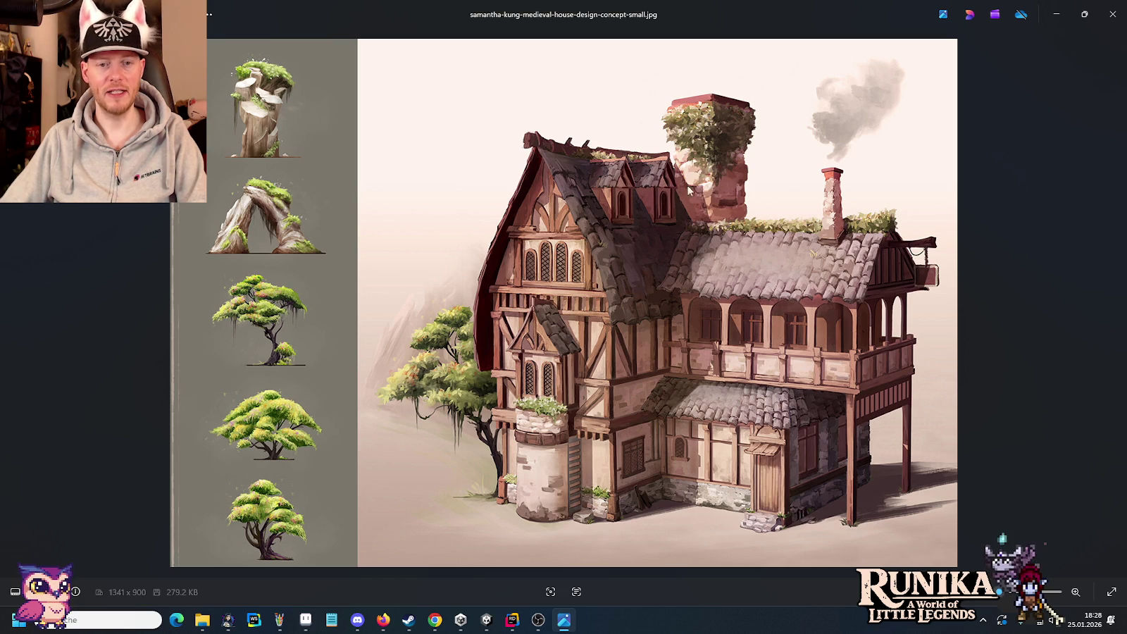
Switch from the concept art back to the blue-tiled tower roof in Aseprite
key("alt+Tab")
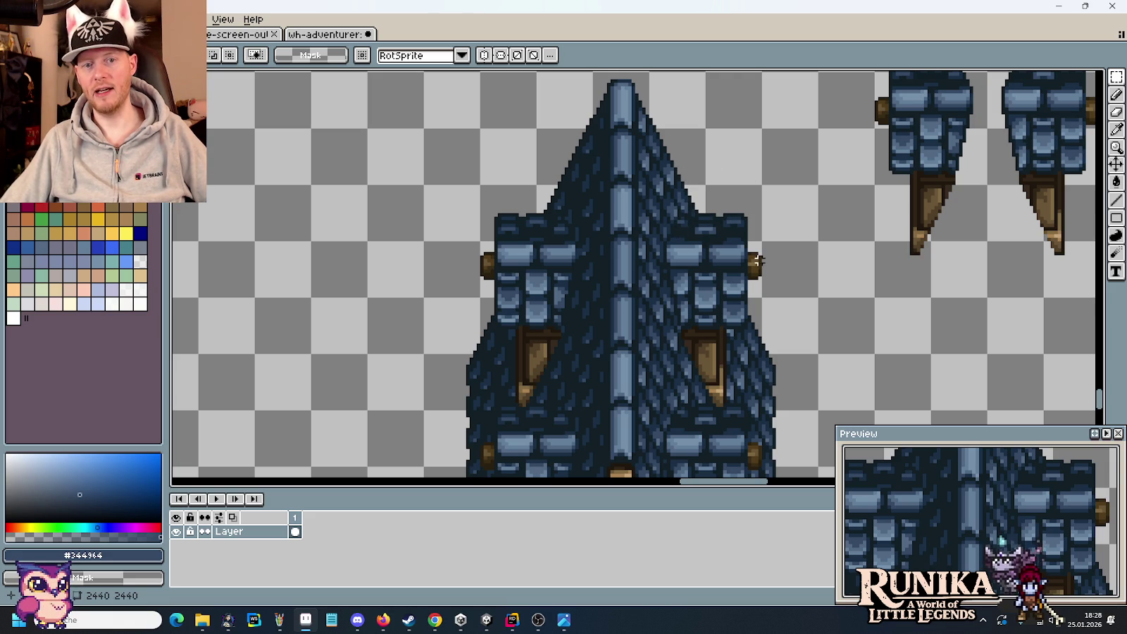
Copy the left tower's dormered blue roof onto the rightmost tower, nudged down-left onto its timber frame
scroll(752, 231, "down", 1)
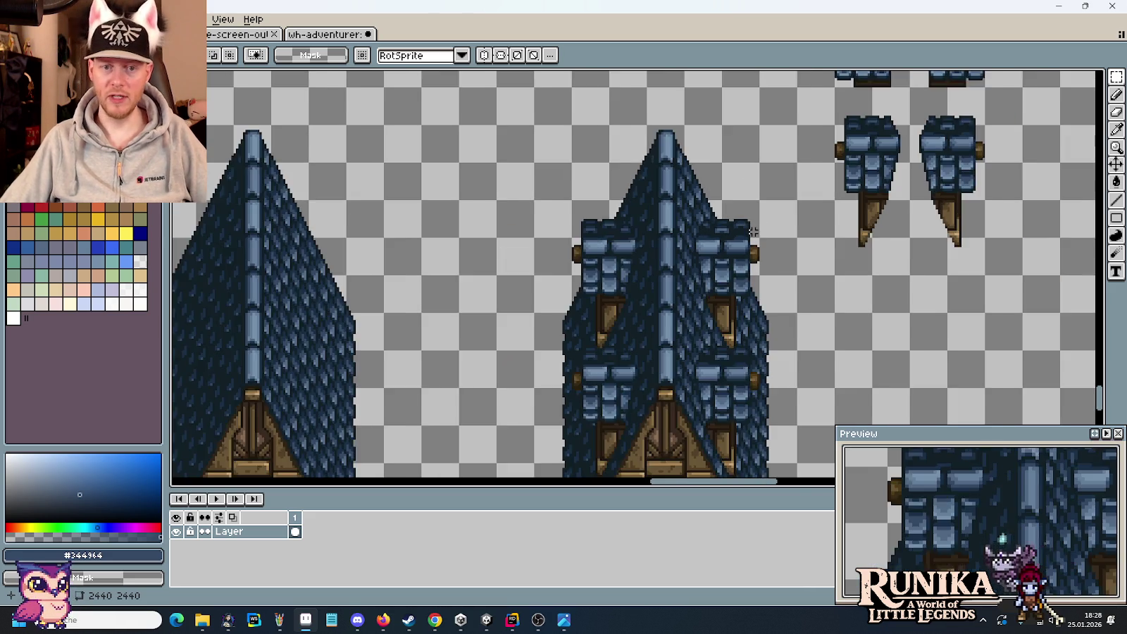
scroll(753, 231, "down", 1)
mouse_move(788, 317)
left_mouse_down()
mouse_move(517, 269)
mouse_move(417, 224)
mouse_move(429, 255)
left_mouse_up()
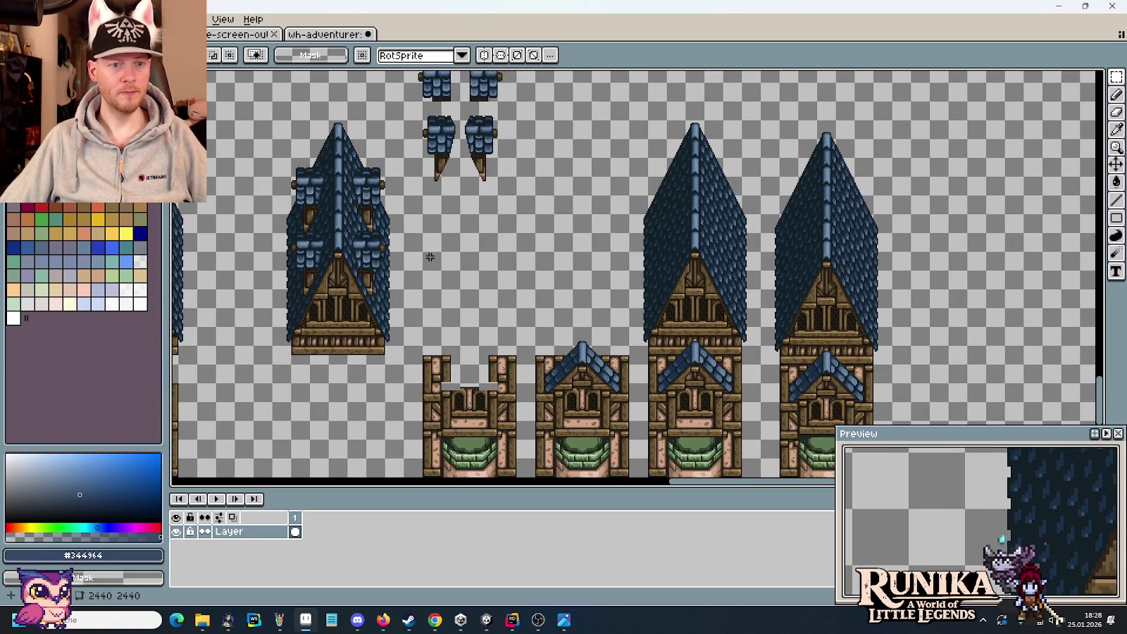
mouse_move(403, 307)
left_mouse_down()
mouse_move(288, 121)
mouse_move(288, 140)
left_mouse_up()
mouse_move(328, 202)
left_mouse_down()
mouse_move(935, 224)
mouse_move(858, 224)
left_mouse_up()
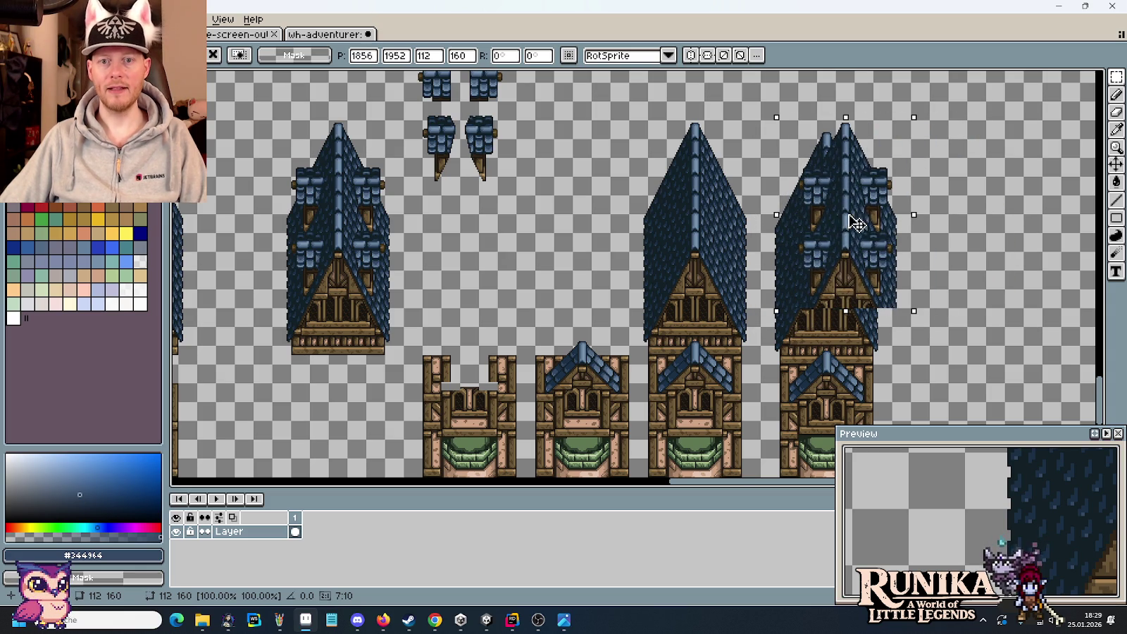
key("Down")
key("Down")
key("Down")
key("Down")
key("Down")
key("Down")
key("Left")
key("Left")
key("Left")
key("Down")
key("Down")
key("Left")
key("Left")
key("Left")
key("Left")
key("Left")
key("Left")
key("Left")
key("Left")
key("Left")
key("Left")
key("Left")
key("Left")
key("Left")
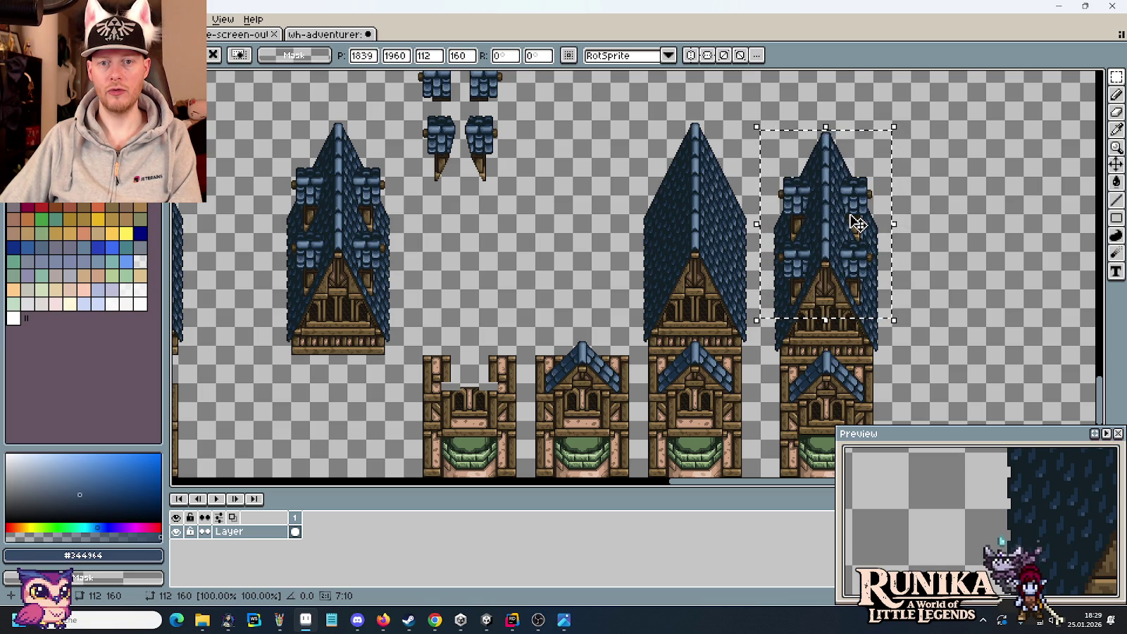
left_click(923, 251)
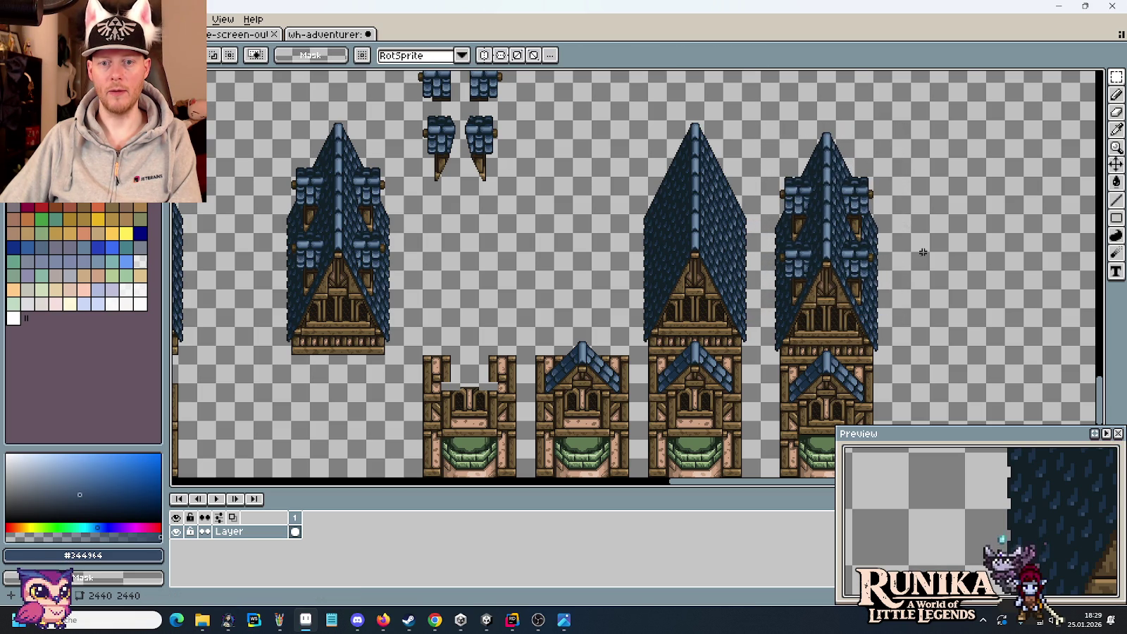
mouse_move(947, 338)
left_mouse_down()
mouse_move(915, 280)
mouse_move(893, 293)
mouse_move(738, 296)
left_mouse_up()
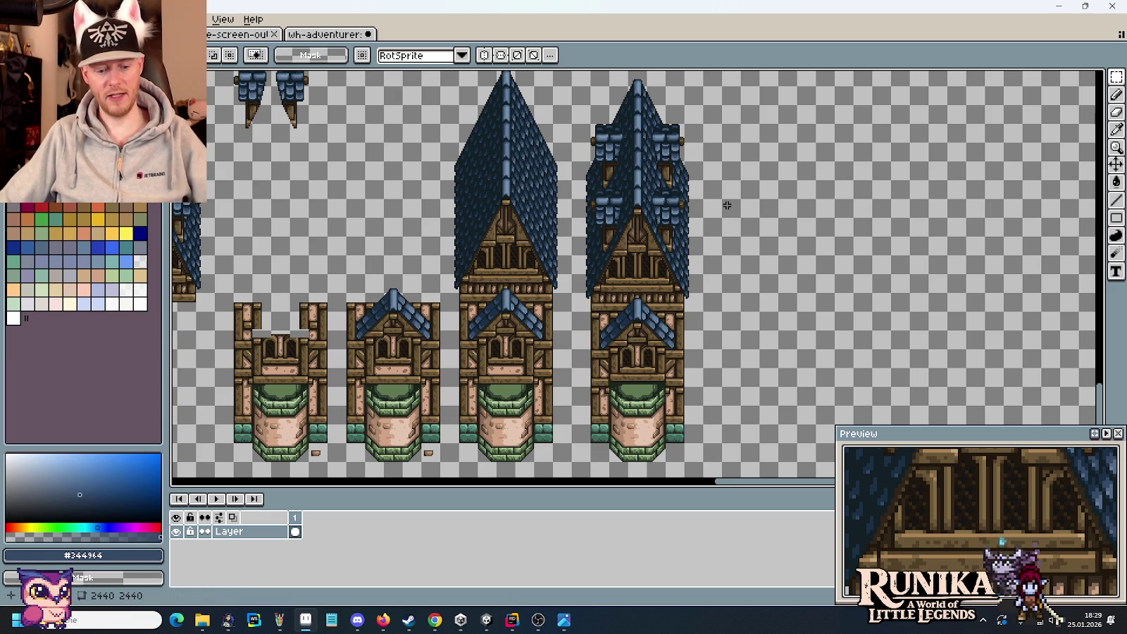
key("alt+Tab")
key("alt+Tab")
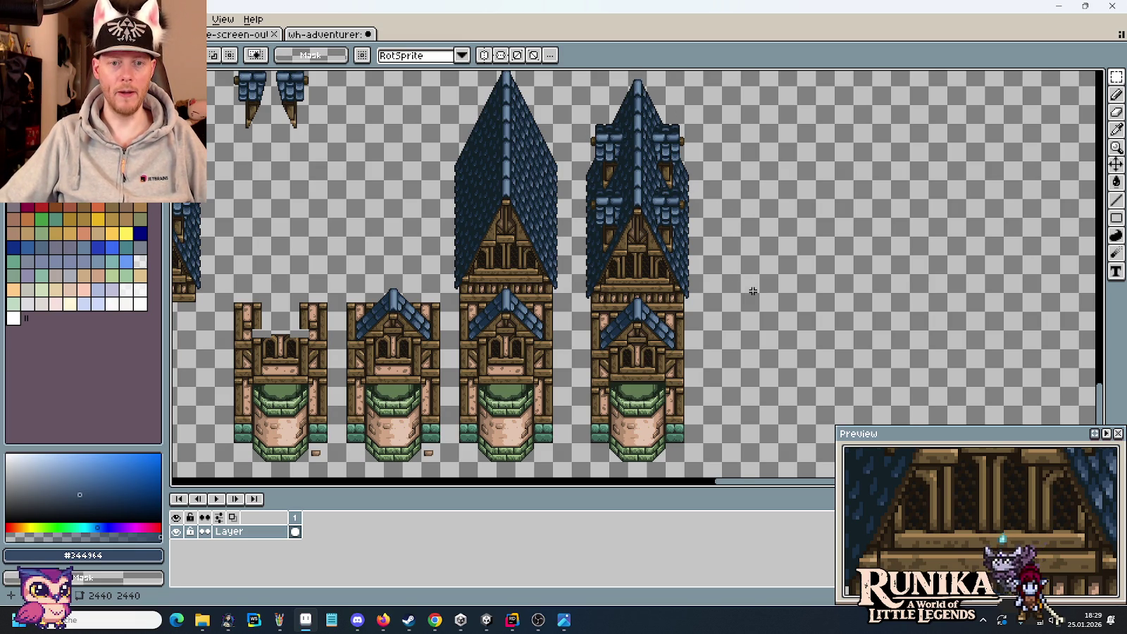
scroll(753, 291, "left", 5)
scroll(538, 252, "down", 3)
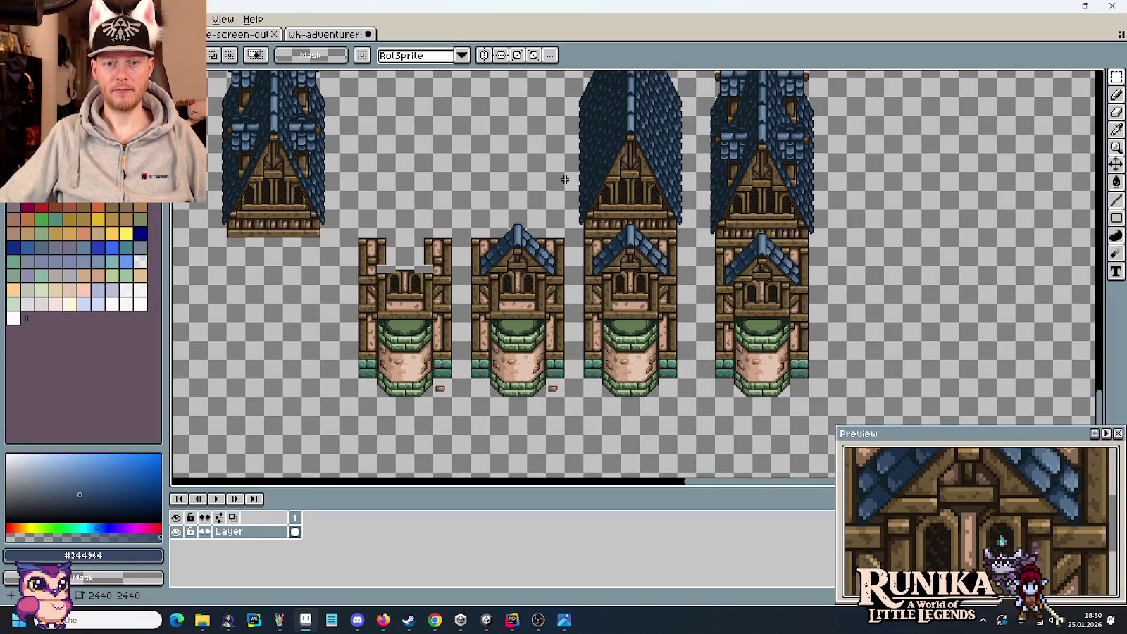
scroll(672, 203, "down", 2)
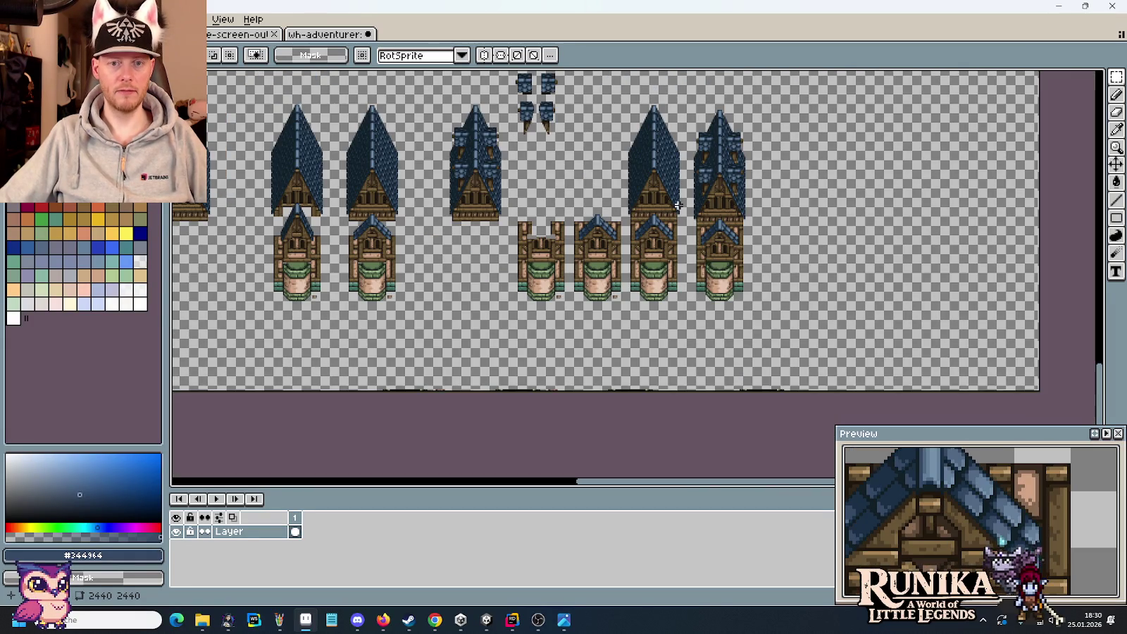
Pan to the Erdwand stone tiles, clear the temporary selection, and save the sprite sheet
left_click_drag(482, 195, 861, 229)
left_click_drag(480, 215, 734, 222)
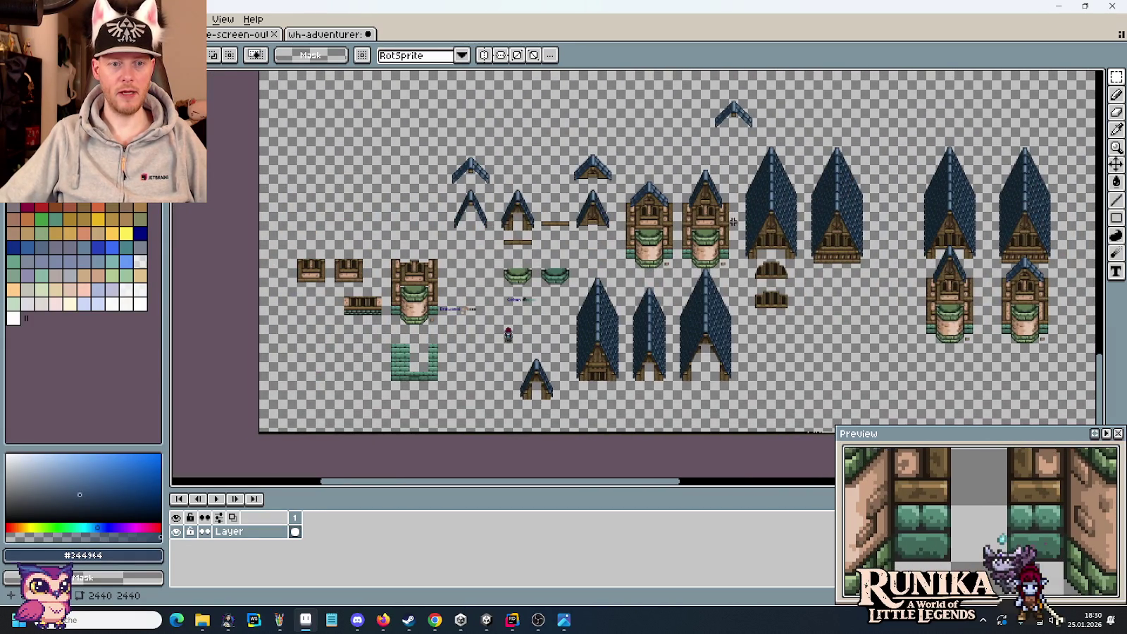
left_click_drag(464, 261, 709, 243)
scroll(543, 262, "up", 2)
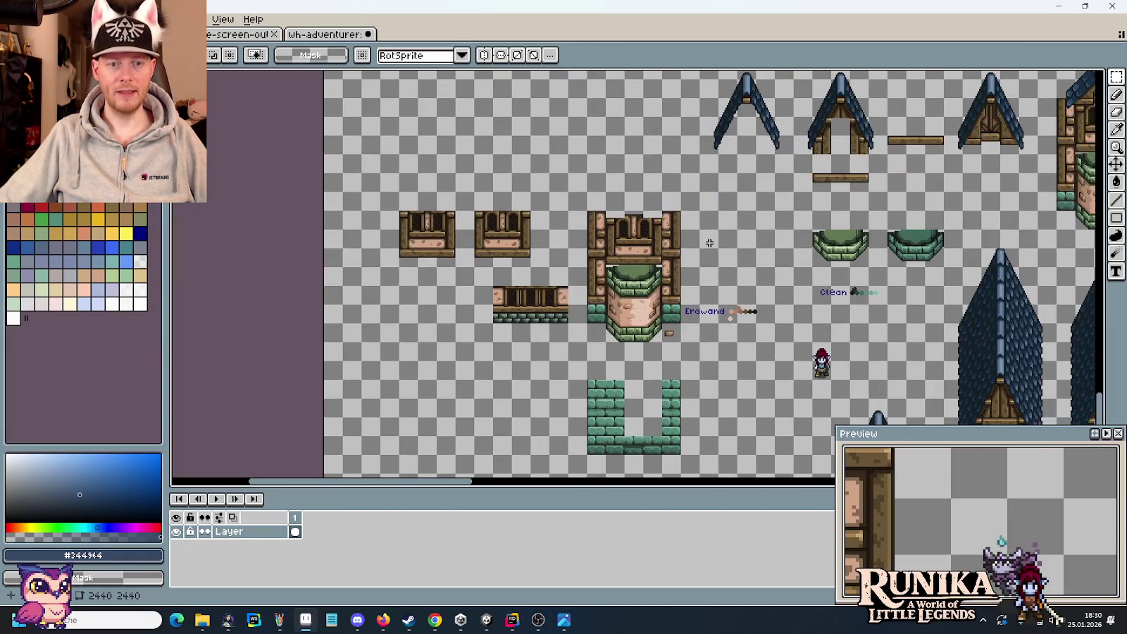
scroll(681, 284, "up", 2)
left_click_drag(560, 120, 609, 152)
left_click(613, 158)
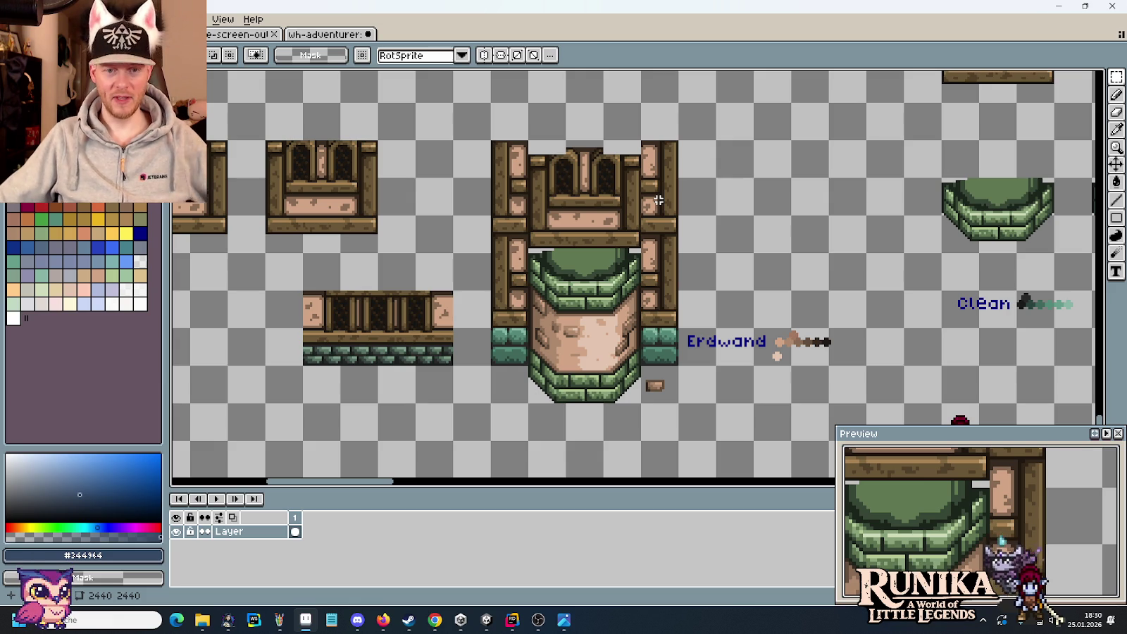
key("ctrl+s")
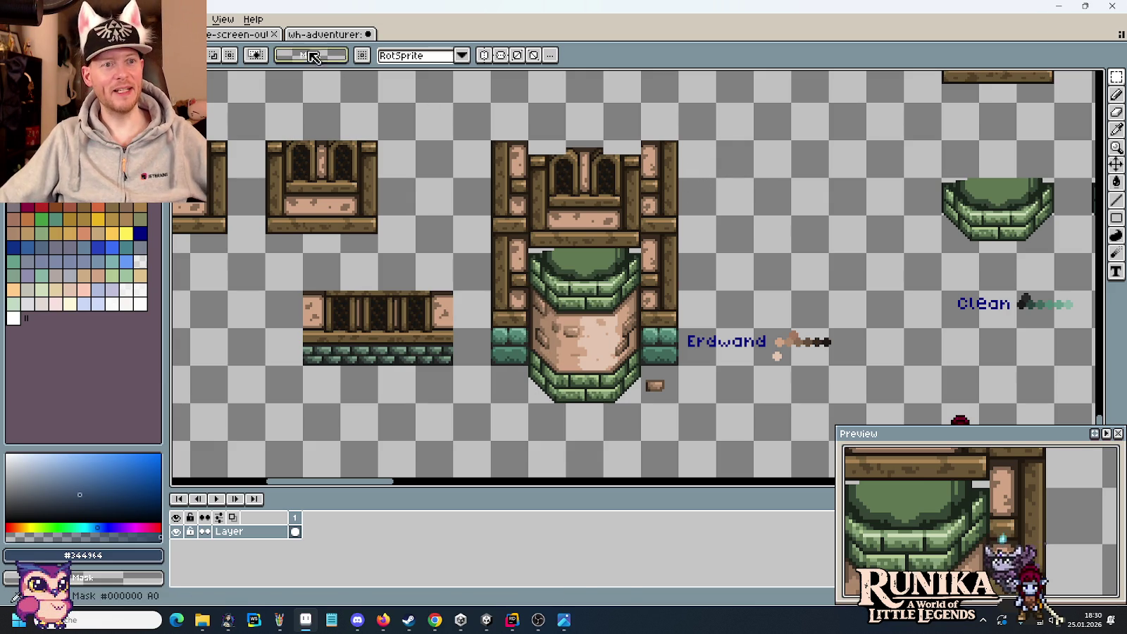
Close the wh-adventurers sprite, answering its save prompt, and the outline sprite
left_click(310, 35)
key("minus")
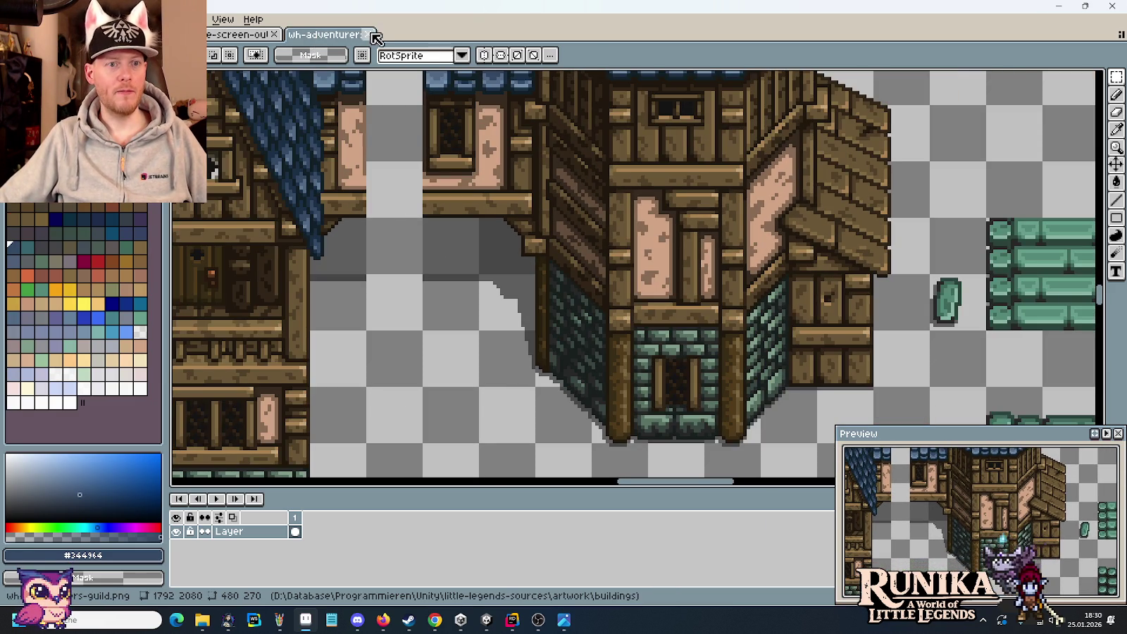
left_click(372, 34)
left_click(574, 339)
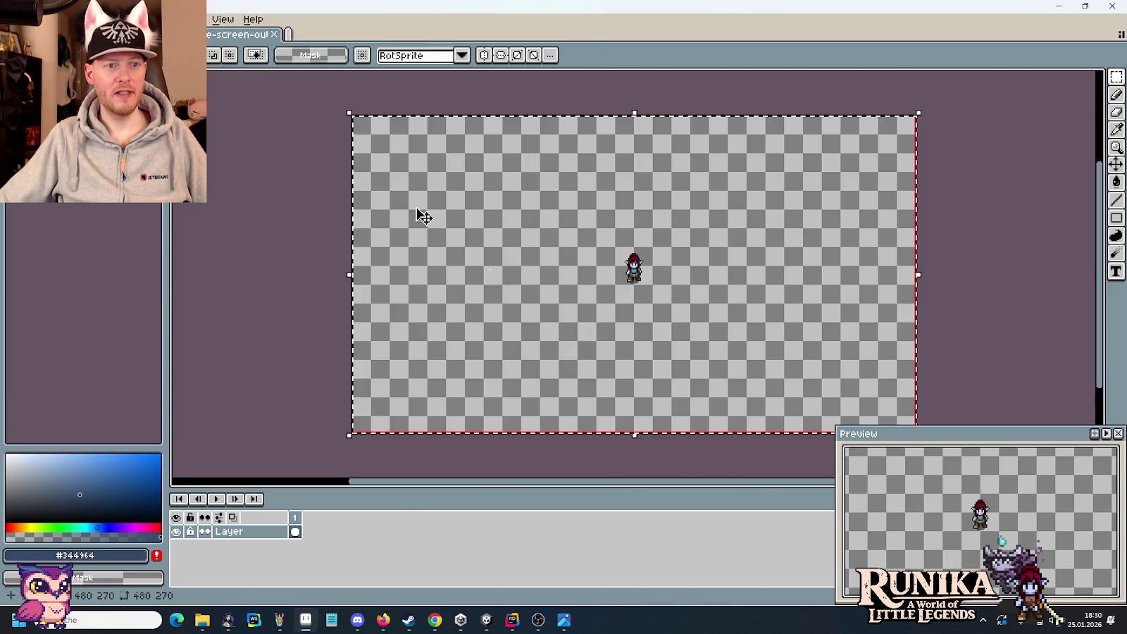
left_click(278, 35)
key("minus")
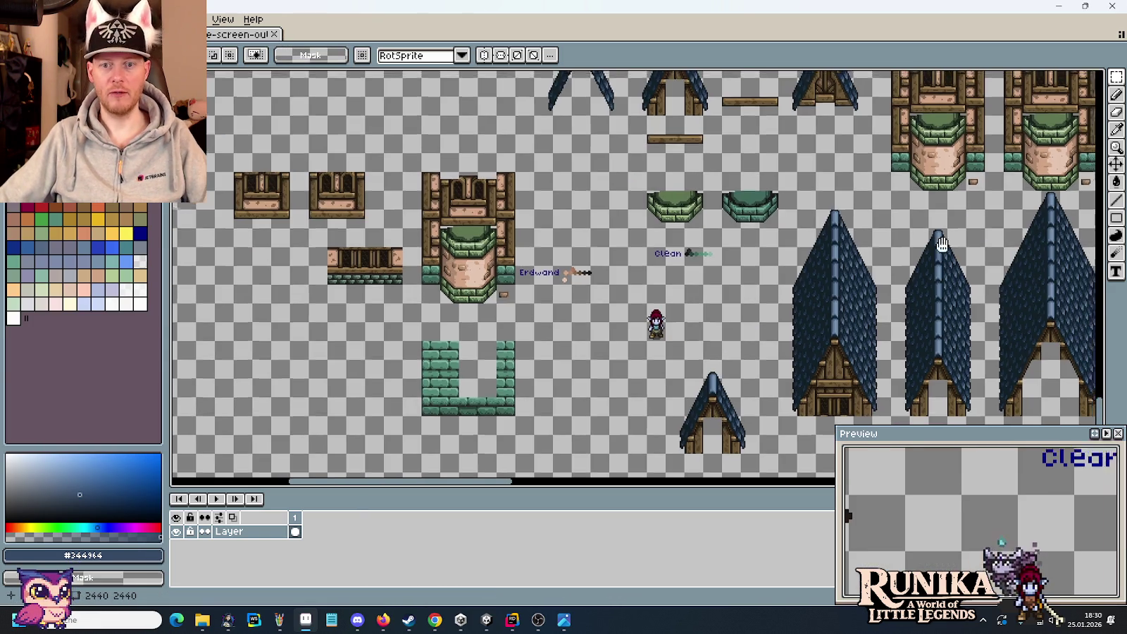
Paste the character beside the towers to compare scale, remove it, and save the houses sheet
scroll(493, 274, "down", 5)
scroll(634, 275, "right", 5)
scroll(634, 275, "right", 5)
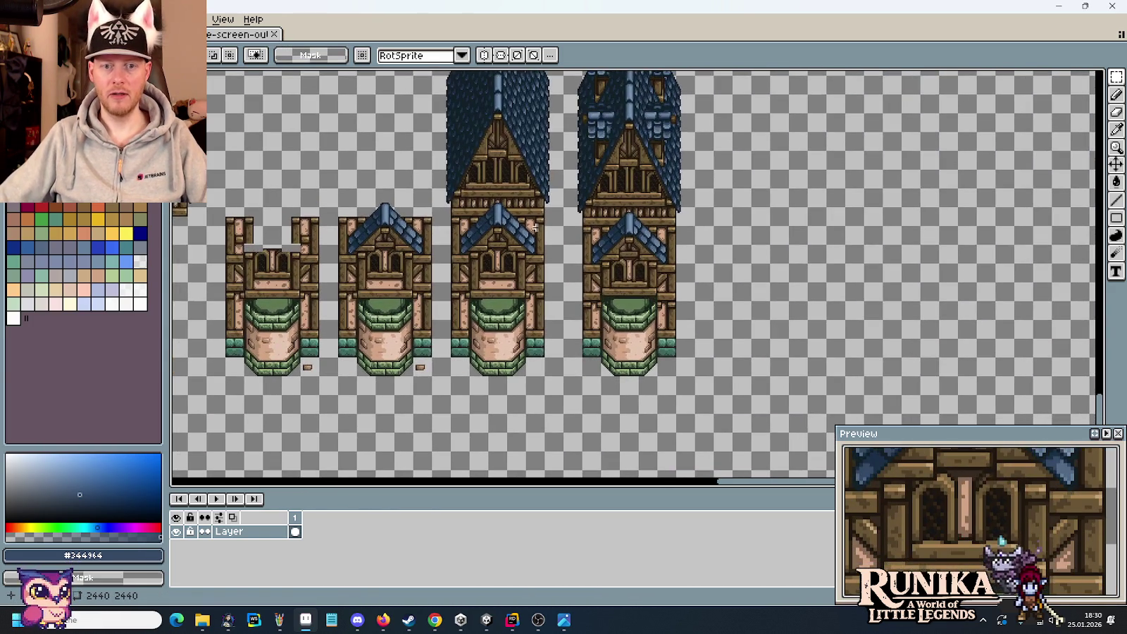
key("ctrl+v")
left_click_drag(881, 301, 887, 315)
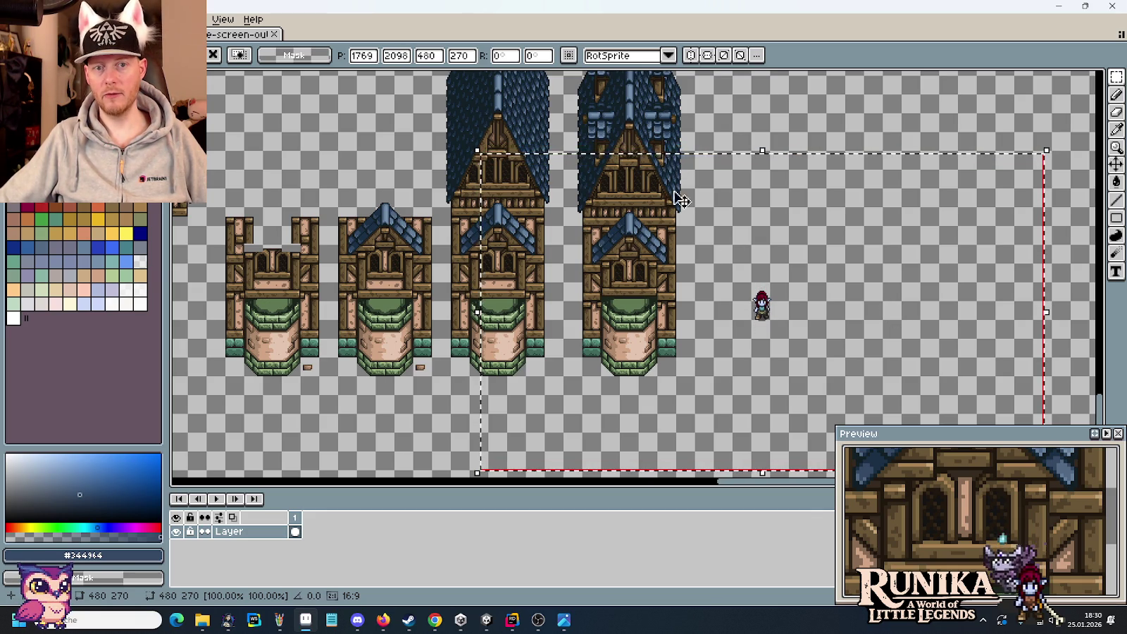
mouse_move(858, 303)
left_mouse_down()
mouse_move(662, 155)
mouse_move(673, 402)
left_mouse_up()
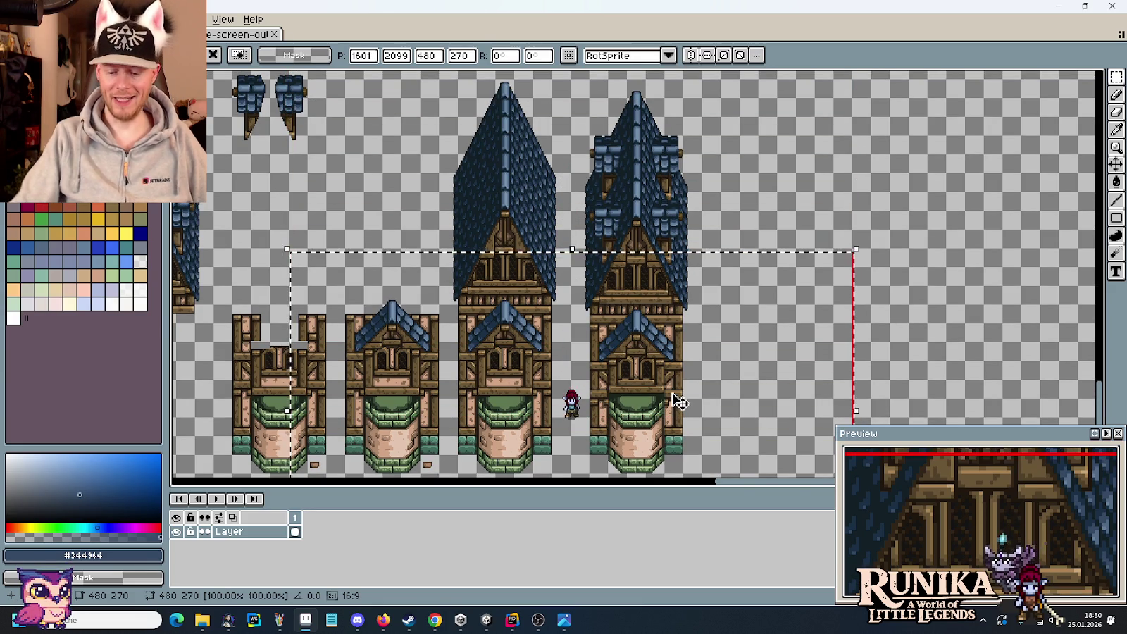
key("Escape")
key("ctrl+s")
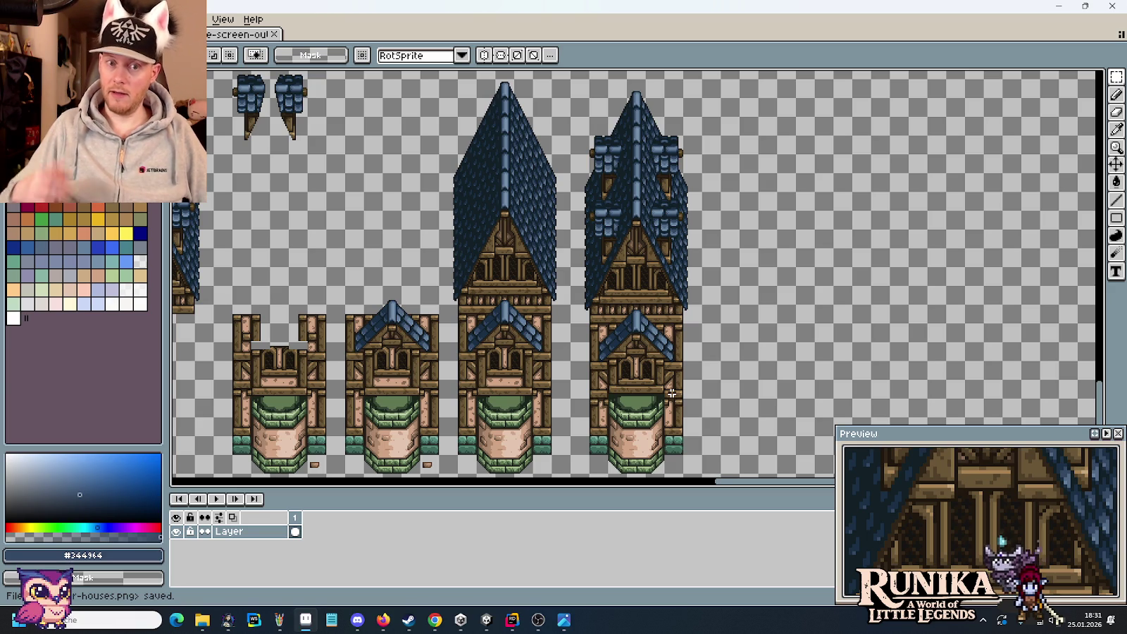
Zoom into the blue spire, select its tip and shift it up, then deselect
scroll(648, 148, "up", 2)
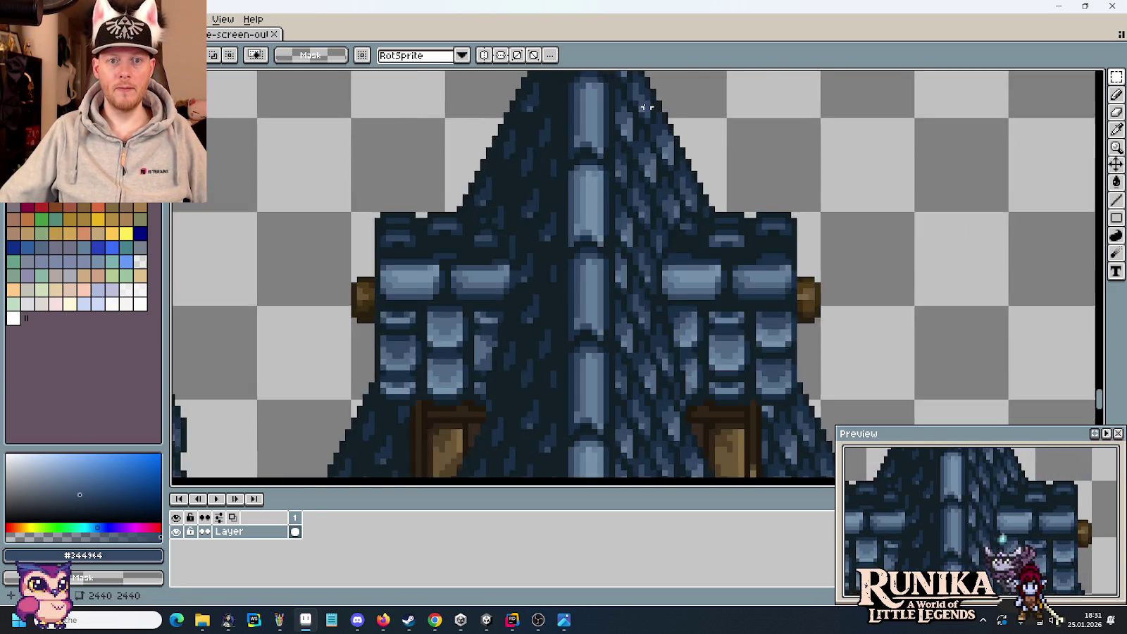
scroll(649, 106, "up", 2)
scroll(671, 307, "up", 1)
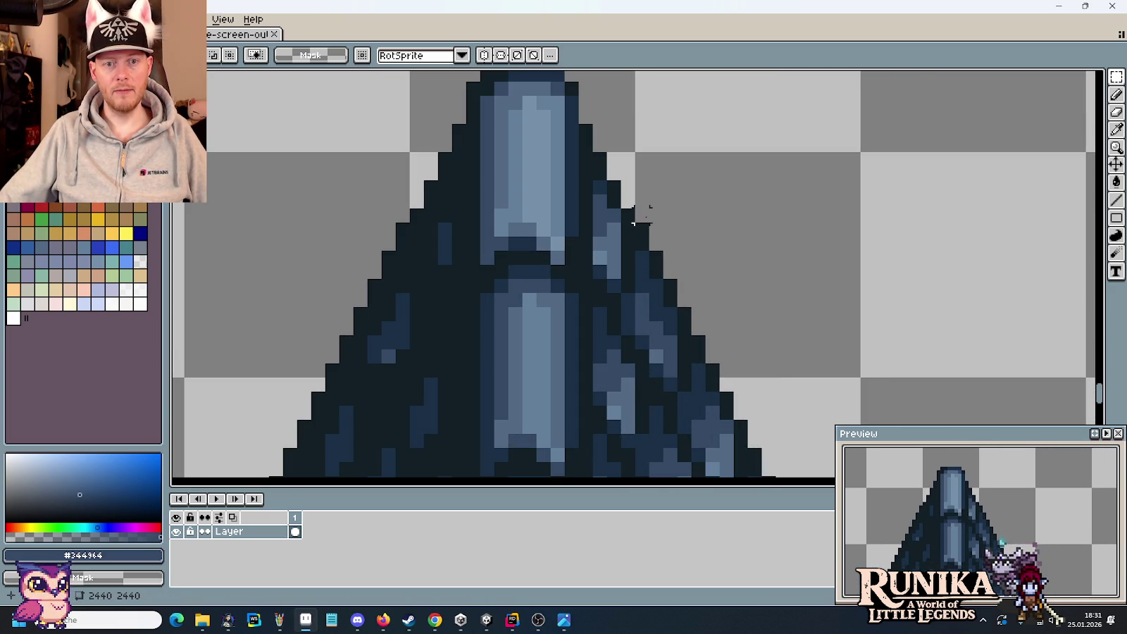
left_click_drag(606, 180, 667, 244)
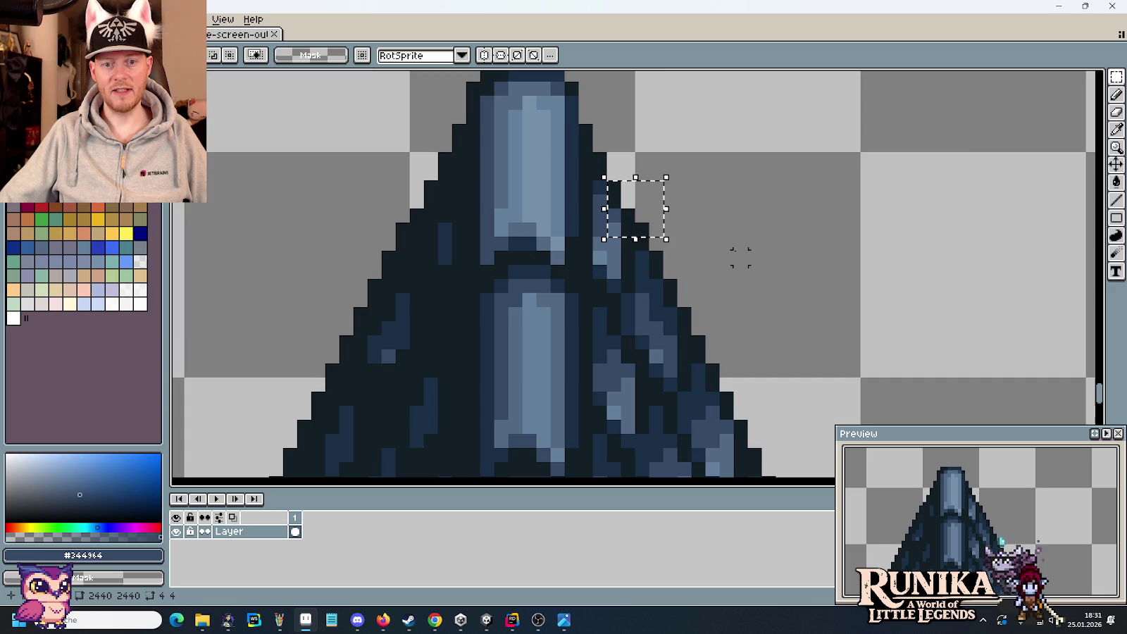
scroll(737, 253, "down", 2)
scroll(735, 252, "down", 1)
scroll(737, 165, "up", 1)
scroll(728, 172, "up", 1)
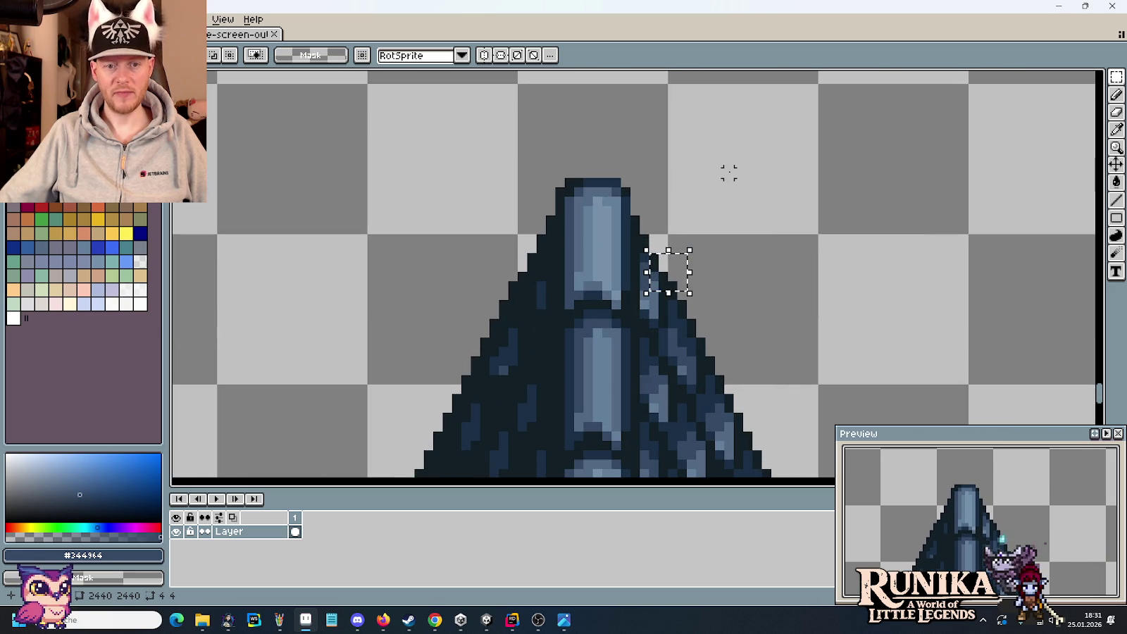
mouse_move(512, 276)
left_mouse_down()
mouse_move(637, 244)
mouse_move(704, 157)
left_mouse_up()
left_click_drag(674, 209, 676, 202)
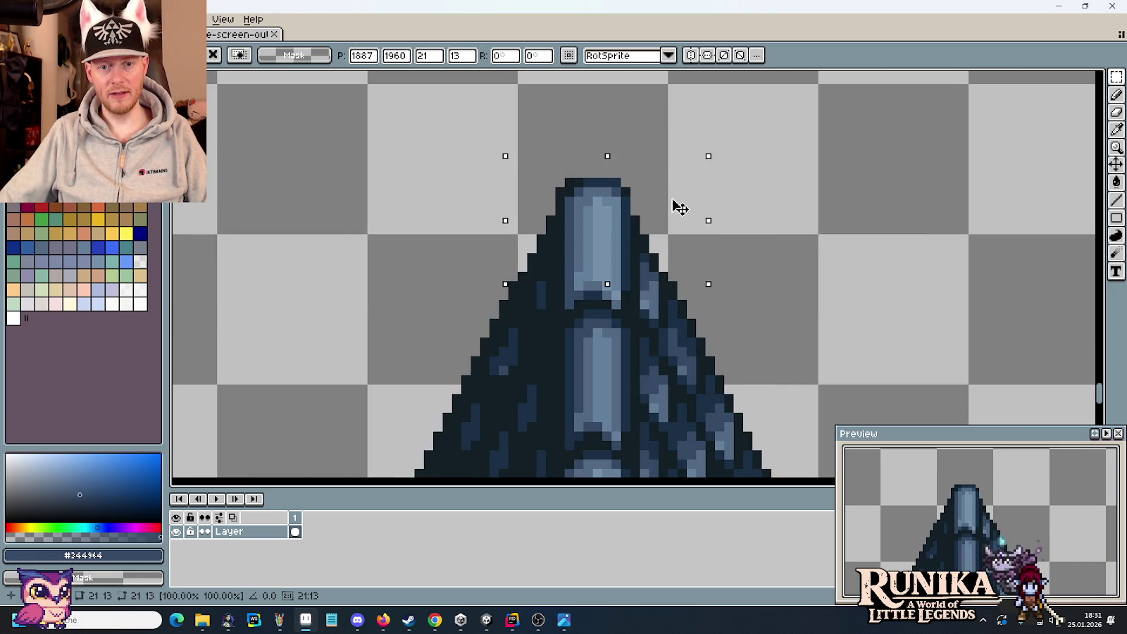
key("ctrl+d")
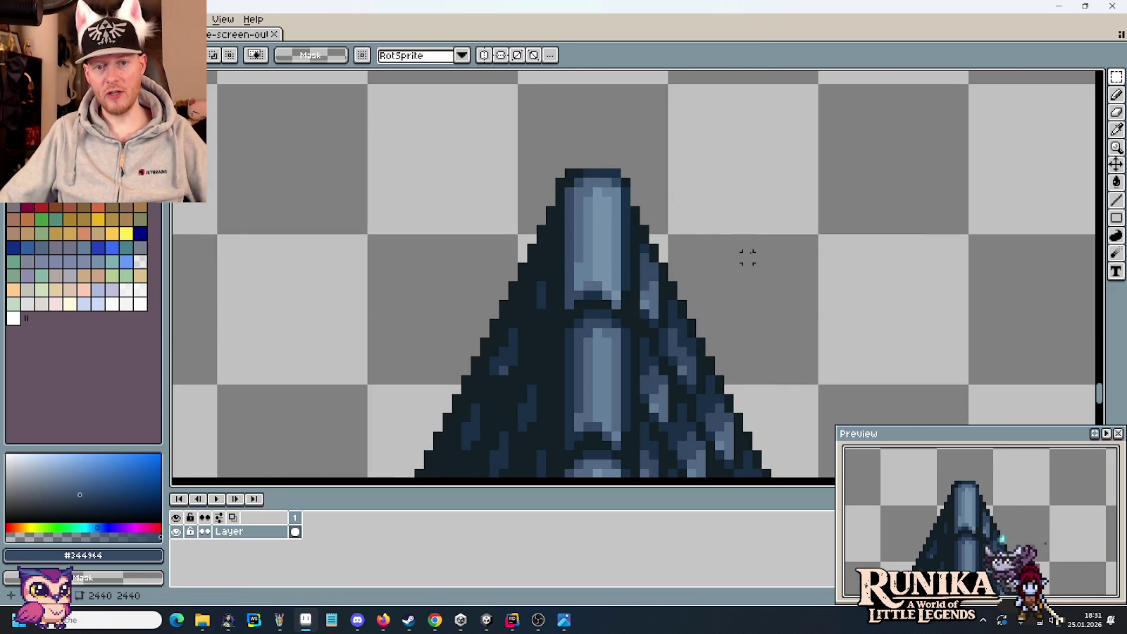
Pan across the tower roofs and paste the copied spire tip back onto the spire
left_click_drag(724, 339, 669, 209)
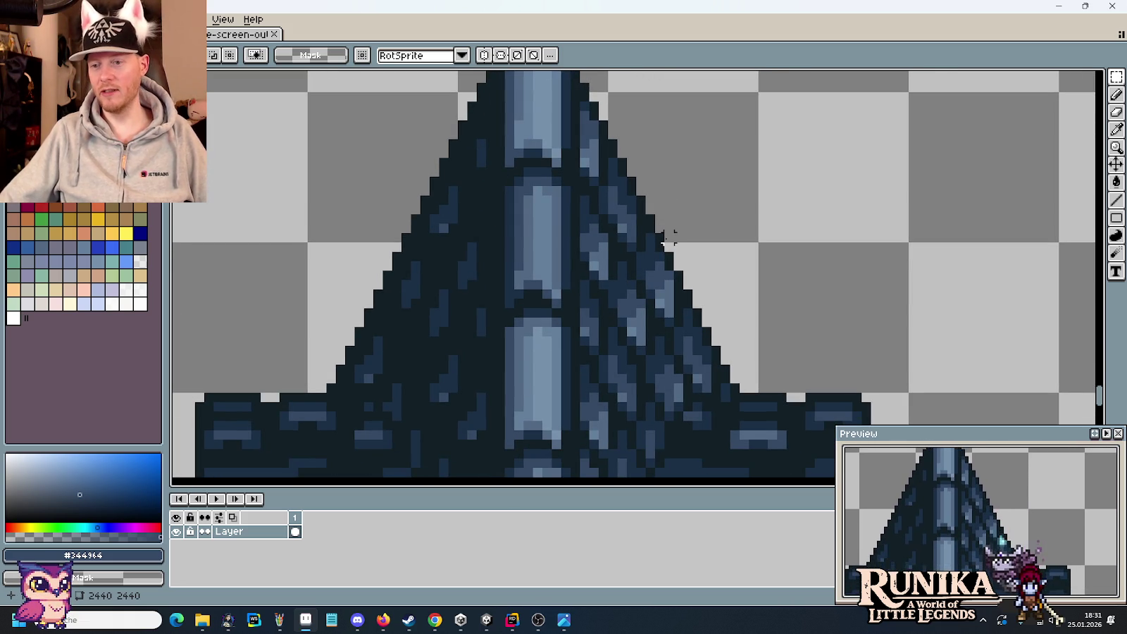
scroll(673, 243, "down", 2)
left_click_drag(374, 231, 471, 200)
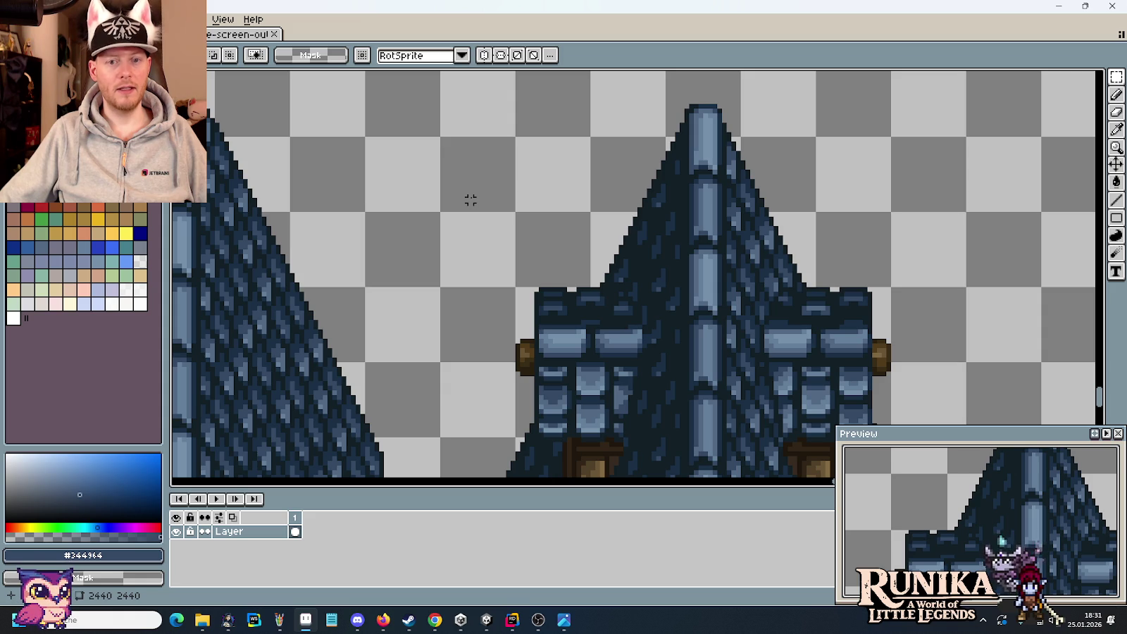
scroll(787, 162, "up", 2)
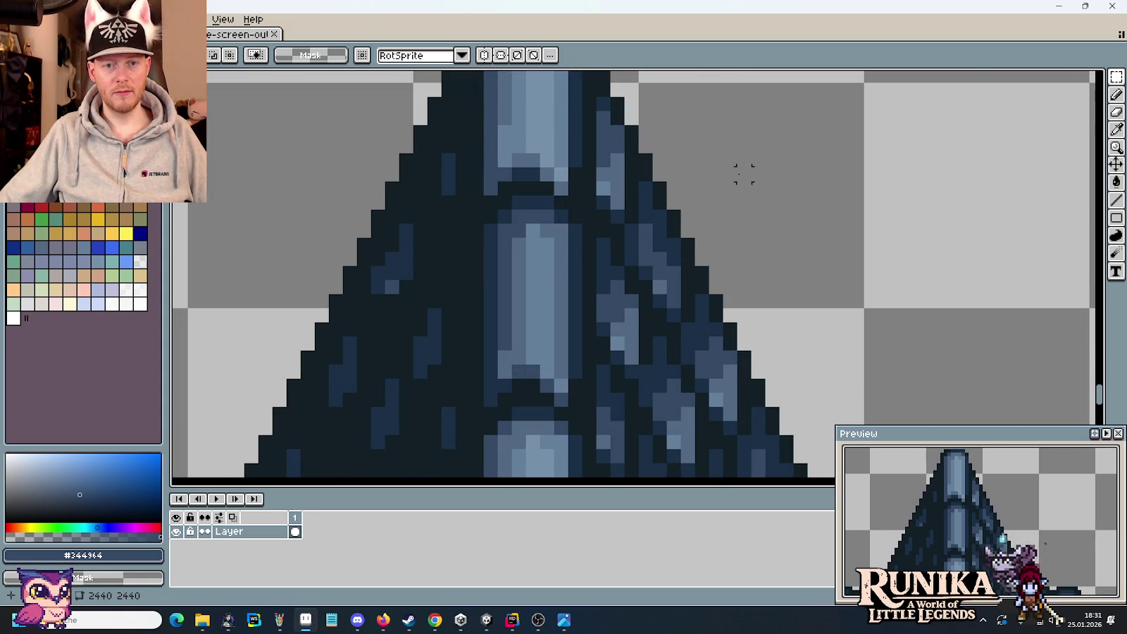
scroll(741, 174, "down", 2)
scroll(731, 181, "up", 1)
scroll(729, 190, "down", 1)
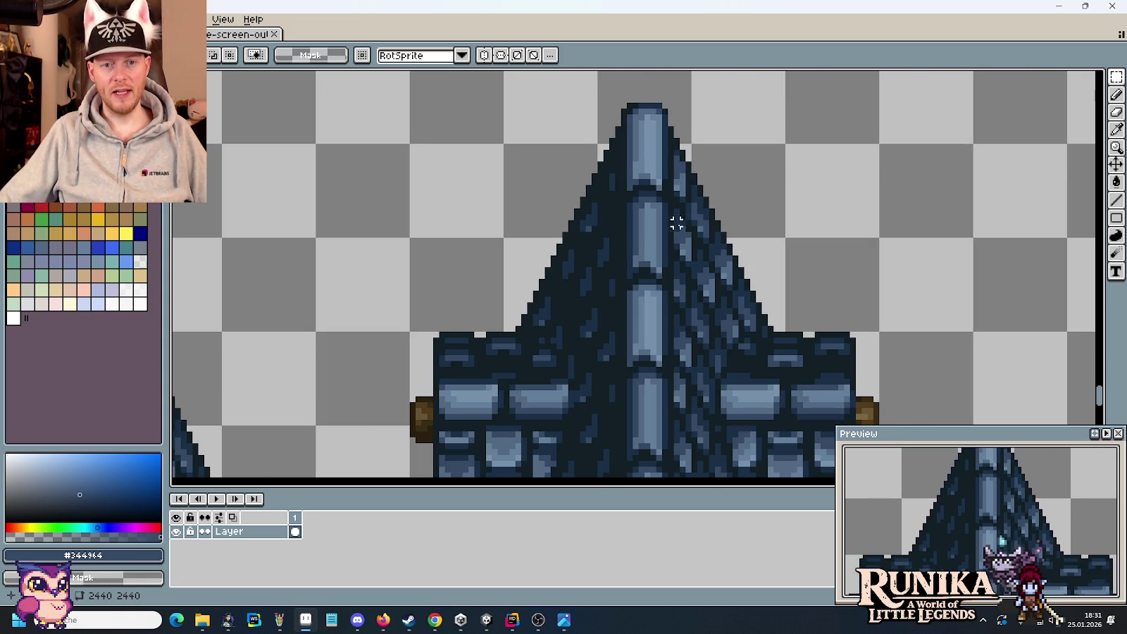
left_click_drag(691, 385, 658, 292)
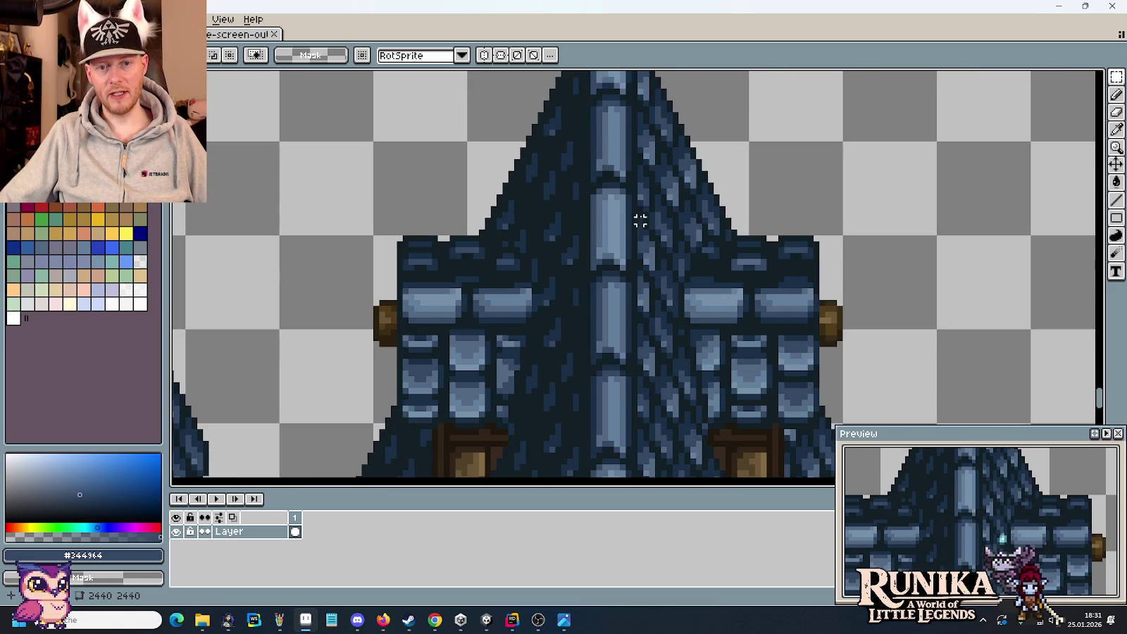
left_click_drag(634, 126, 637, 333)
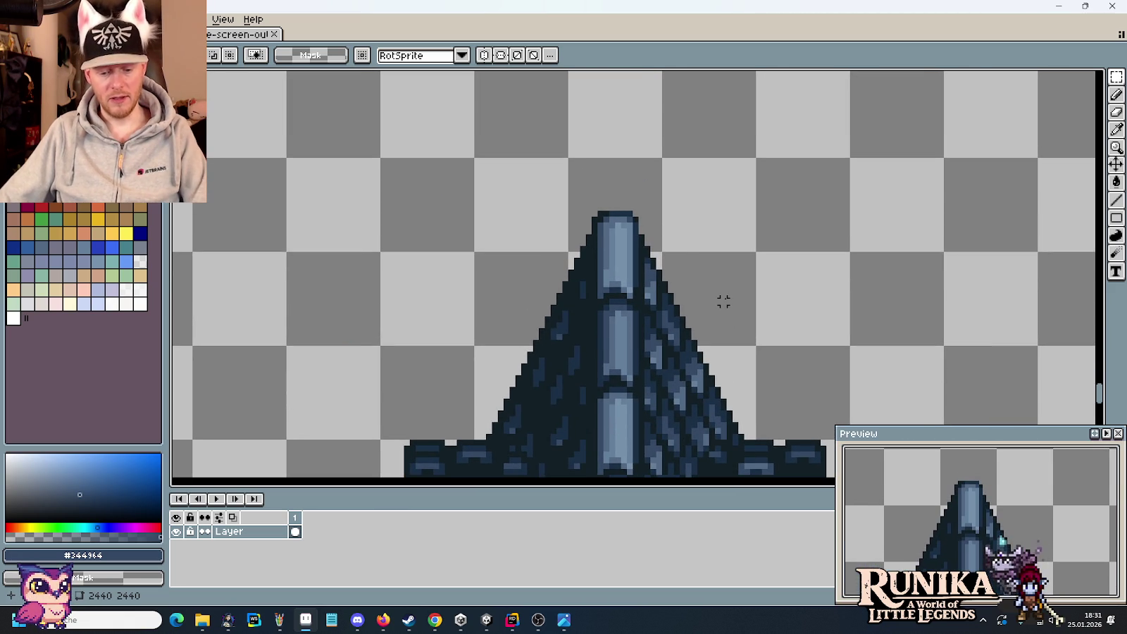
key("ctrl+v")
left_click(758, 295)
Reselect the 16×13 area around the spire tip and commit it raised one pixel
scroll(682, 277, "up", 3)
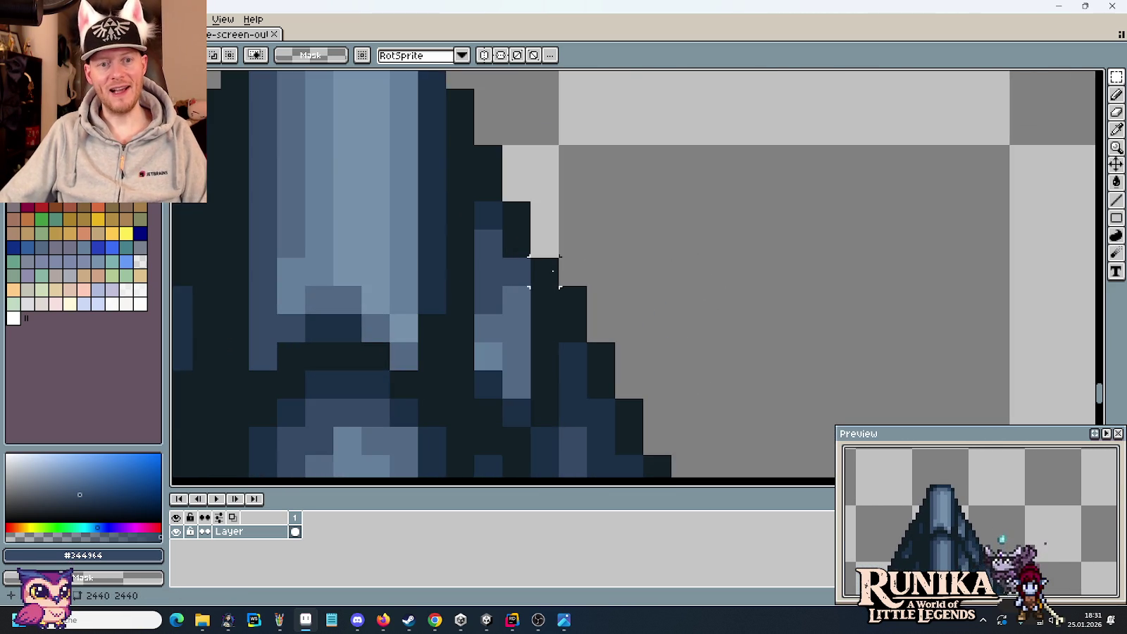
scroll(575, 268, "down", 1)
scroll(575, 268, "down", 1)
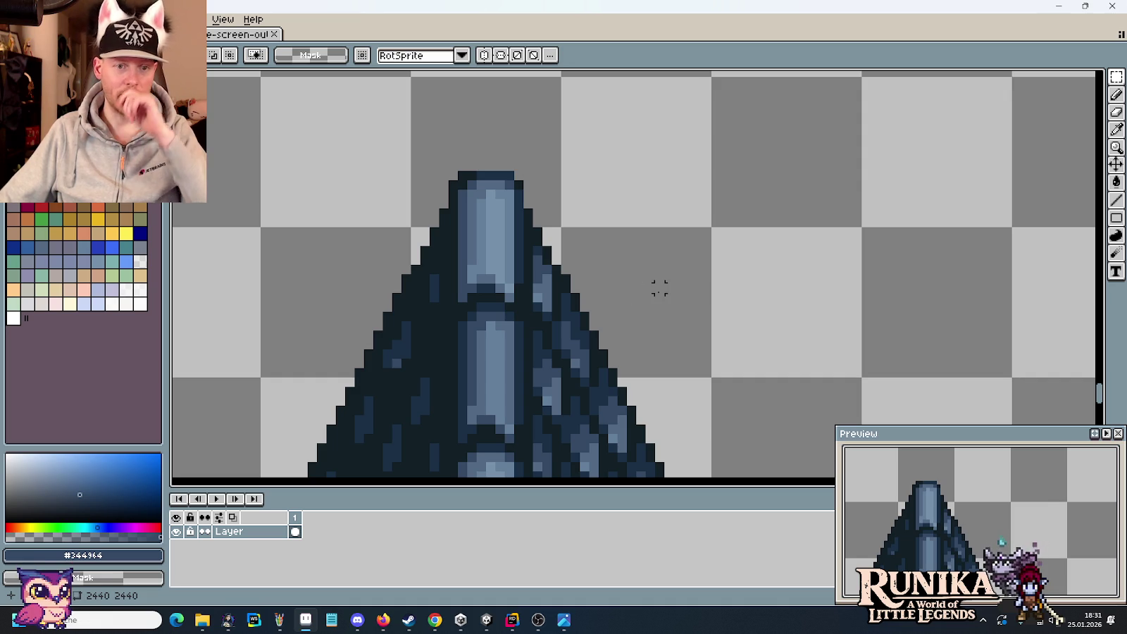
scroll(659, 291, "down", 2)
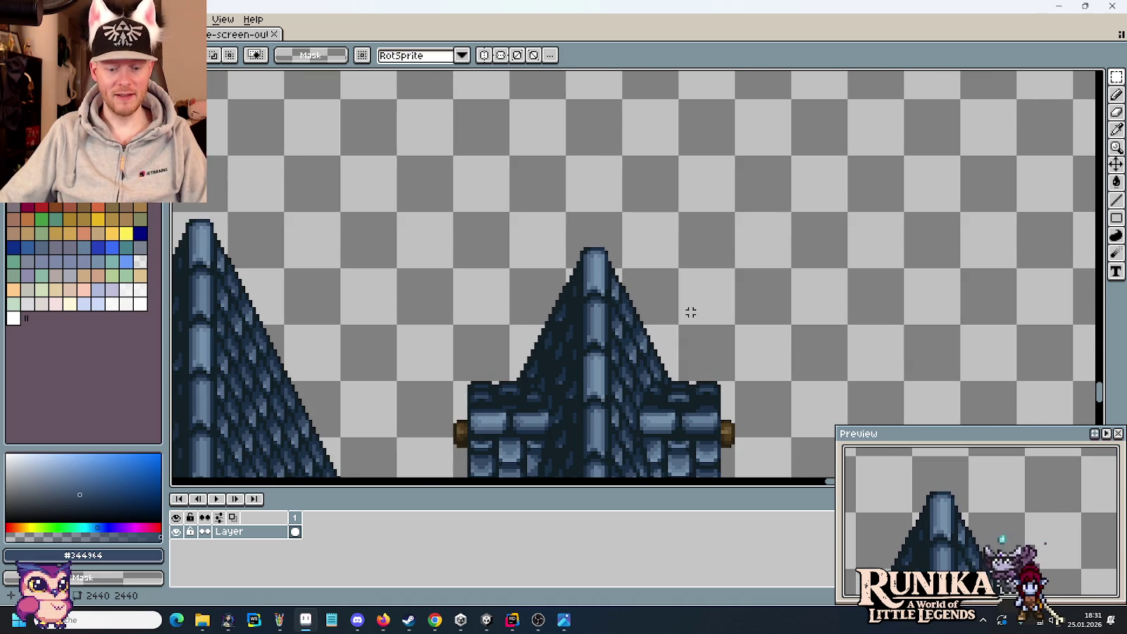
scroll(591, 252, "up", 1)
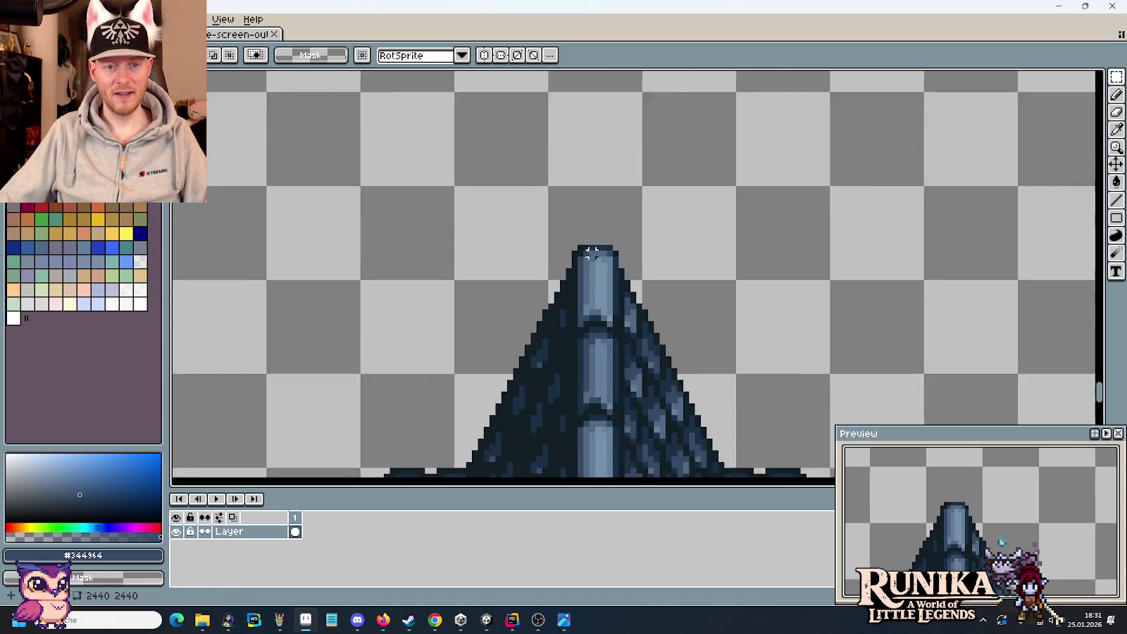
scroll(591, 252, "up", 1)
left_click_drag(543, 322, 638, 124)
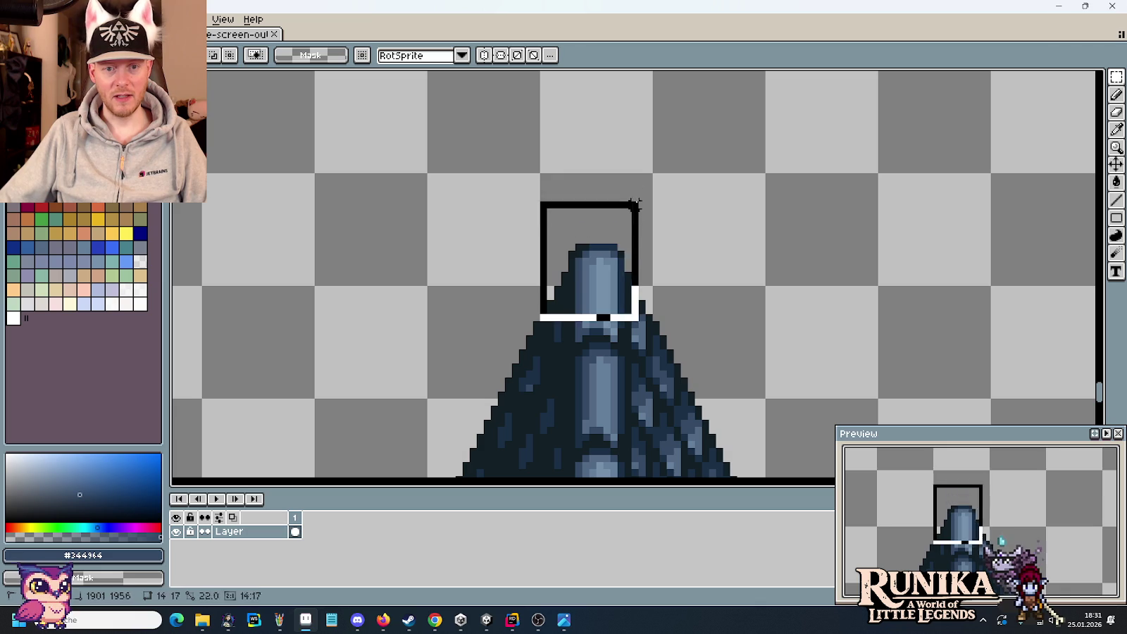
left_click(529, 211)
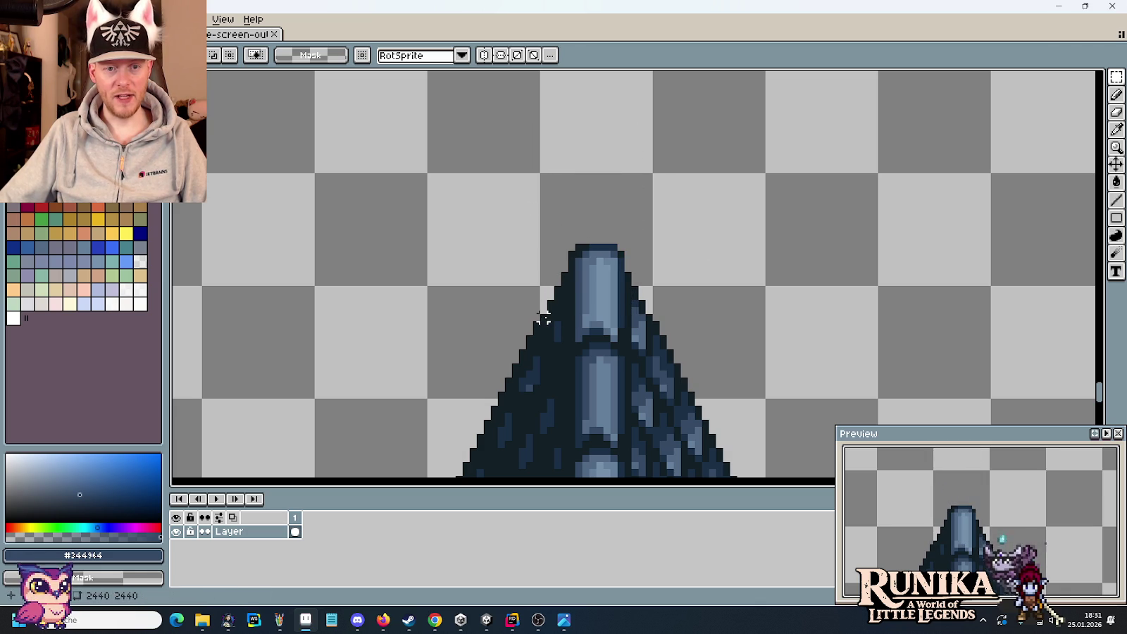
mouse_move(543, 202)
left_mouse_down()
mouse_move(669, 317)
mouse_move(648, 292)
left_mouse_up()
left_click(671, 325)
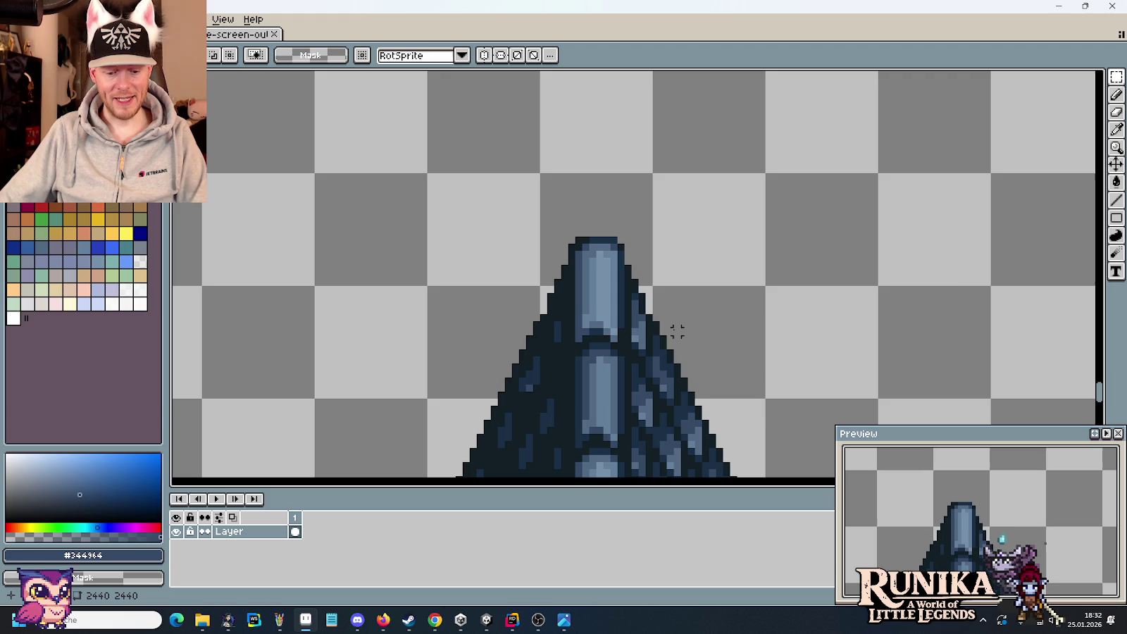
Repaint stray light pixels on the spire with the sampled darkest roof blue
scroll(641, 374, "up", 2)
key("i")
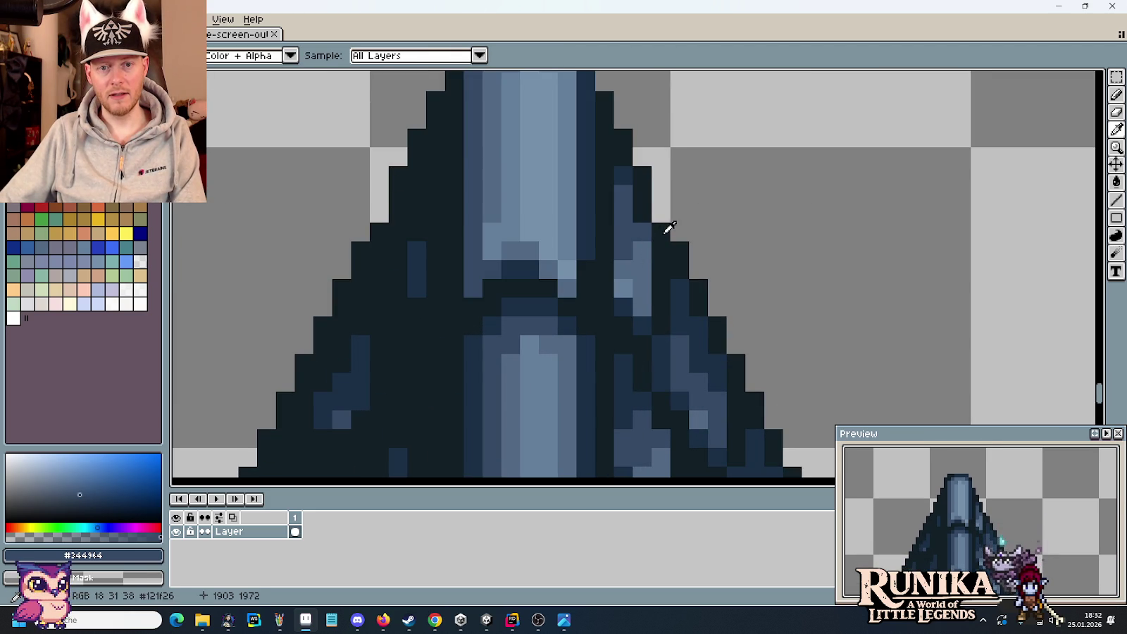
left_click(664, 233)
key("b")
left_click(661, 214)
left_click(380, 213)
key("i")
left_click(634, 226)
key("b")
key("i")
left_click(643, 251)
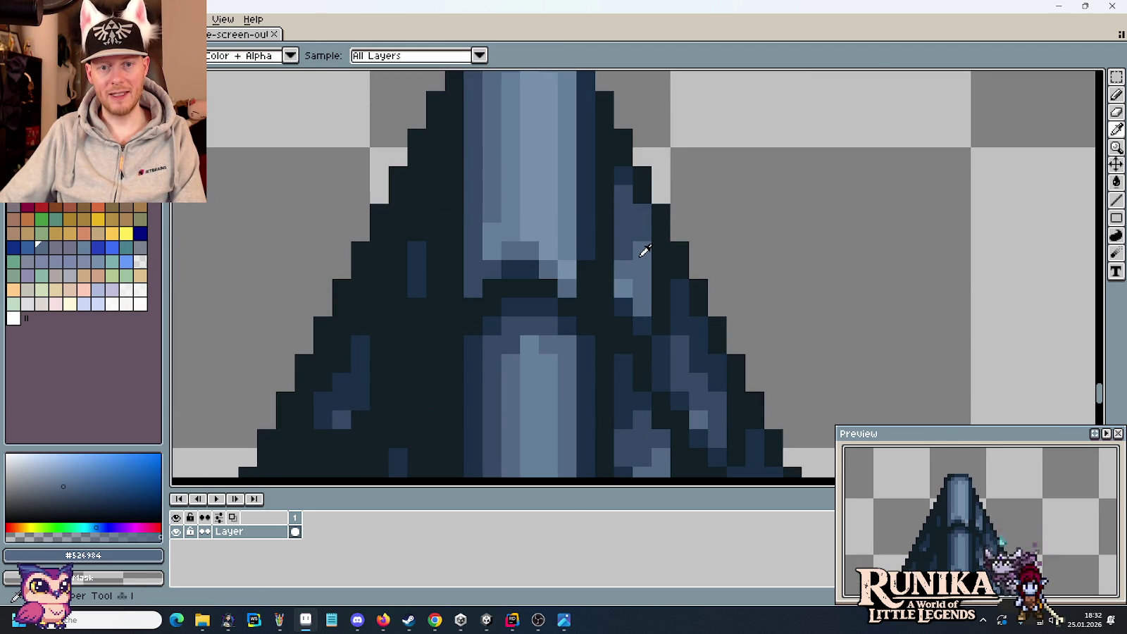
Move a 2×6 strip of spire shading pixels to a new spot
key("m")
left_click_drag(642, 344, 614, 221)
left_click(654, 281)
left_click(692, 297)
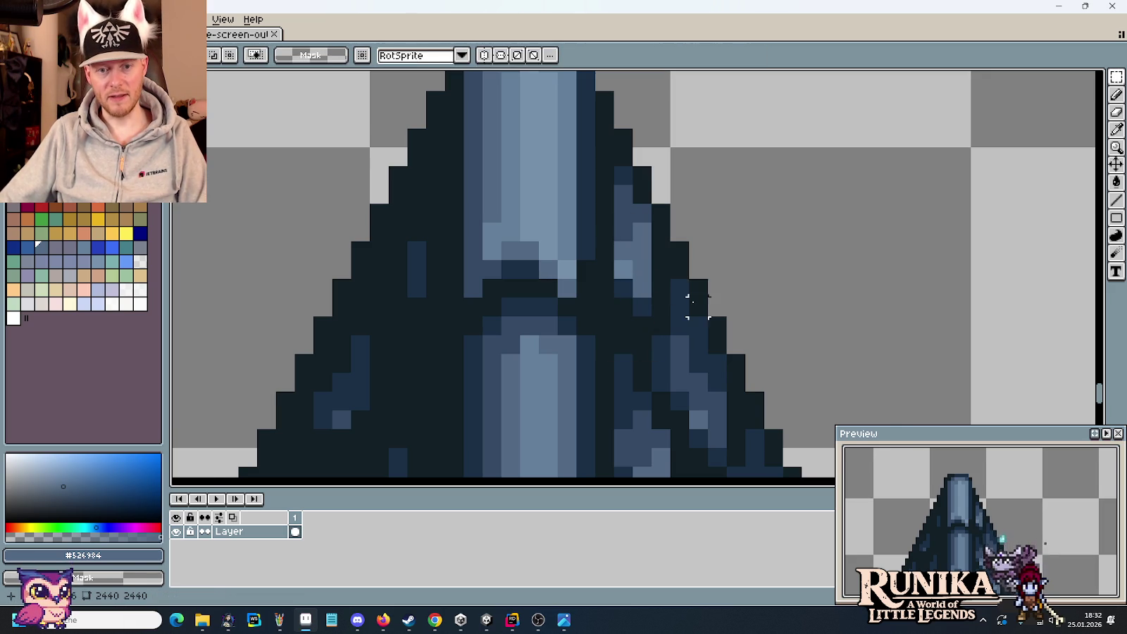
scroll(693, 310, "down", 3)
scroll(646, 289, "up", 1)
scroll(609, 227, "up", 1)
scroll(607, 226, "up", 2)
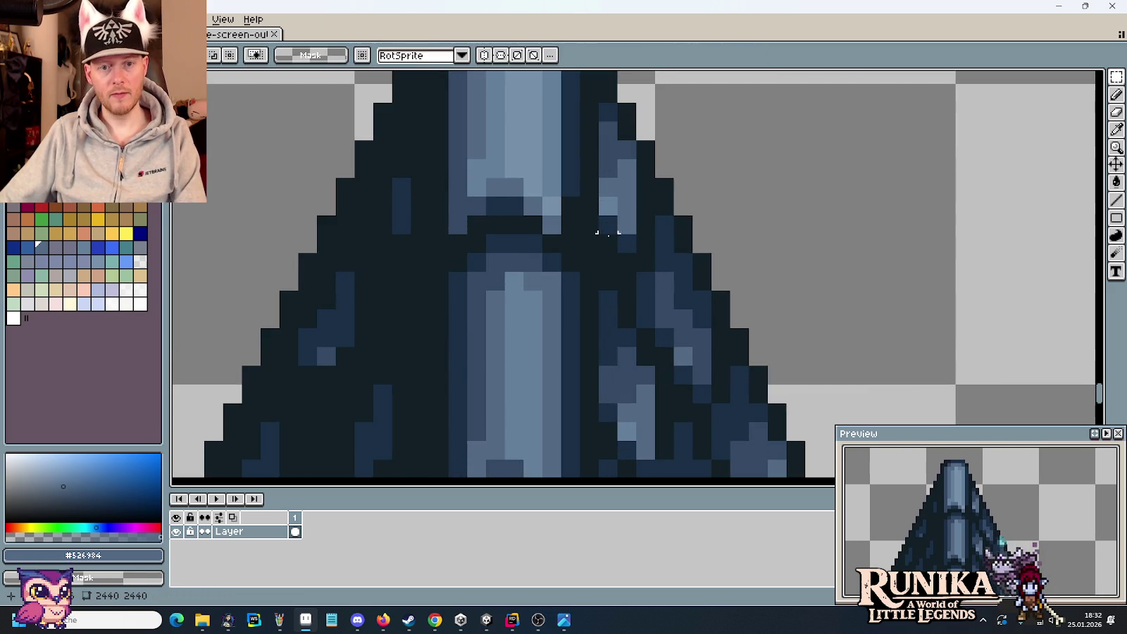
scroll(634, 260, "up", 1)
Sample the dark navy and outline shades, view the whole spire, and save the sheet
key("i")
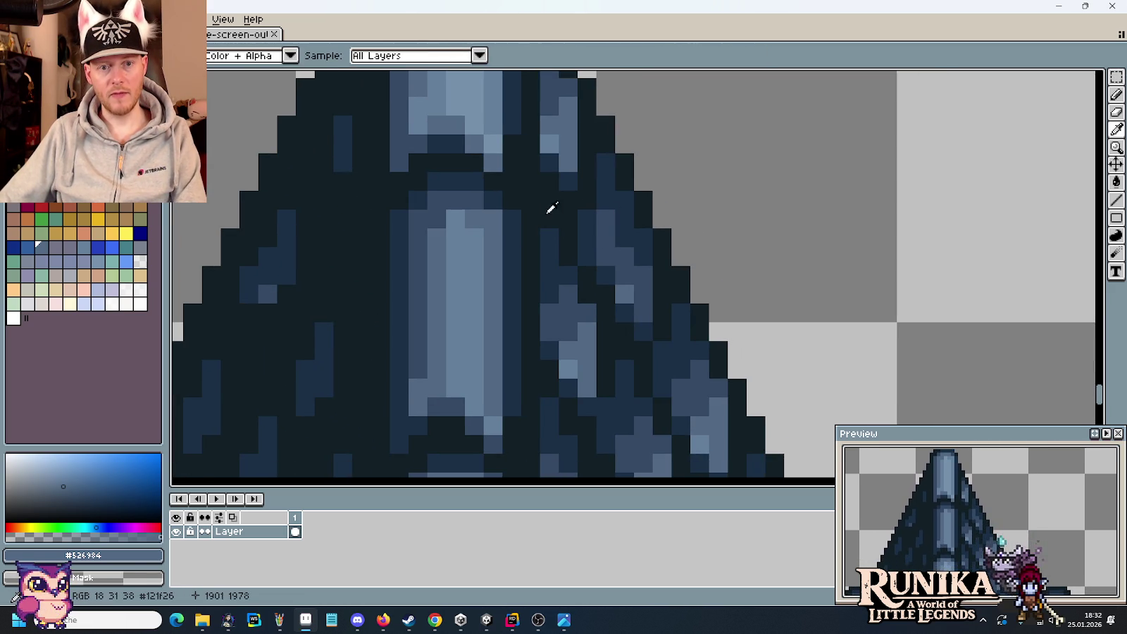
mouse_move(614, 320)
left_mouse_down()
mouse_move(588, 161)
mouse_move(548, 269)
left_mouse_up()
left_click(539, 278)
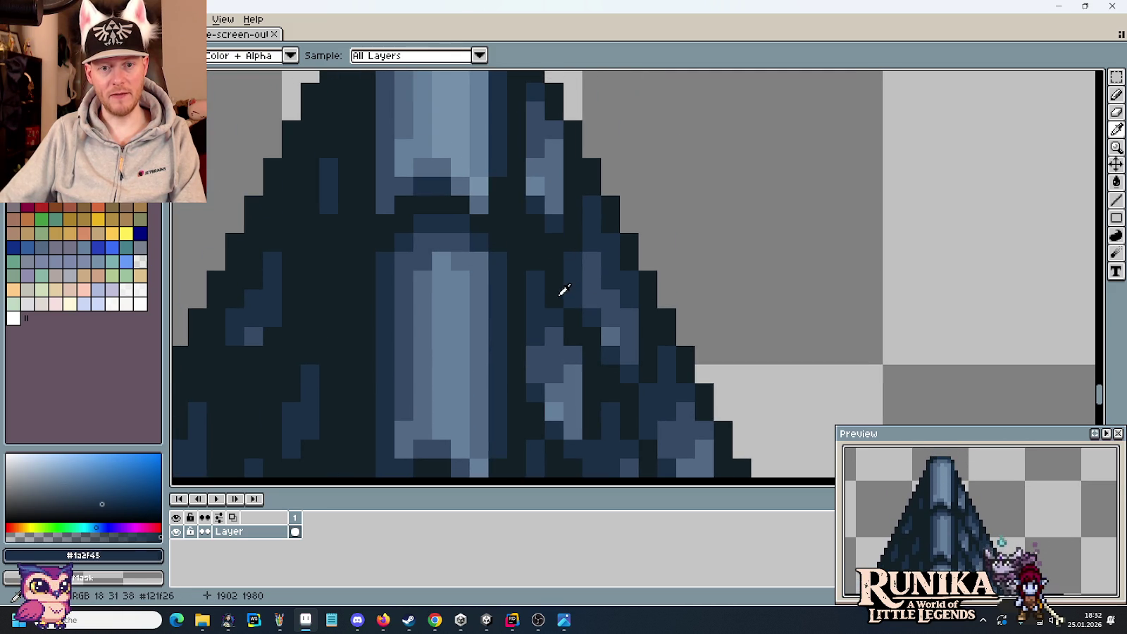
left_click(560, 293)
scroll(594, 319, "down", 2)
scroll(598, 319, "down", 1)
left_click_drag(611, 325, 601, 250)
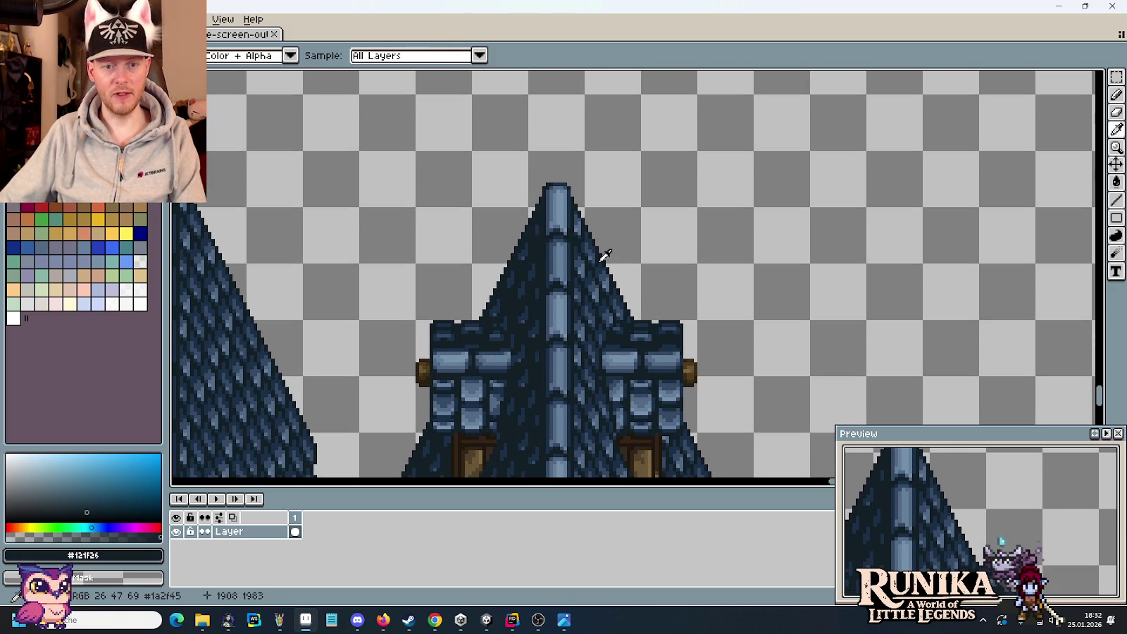
key("m")
key("ctrl+s")
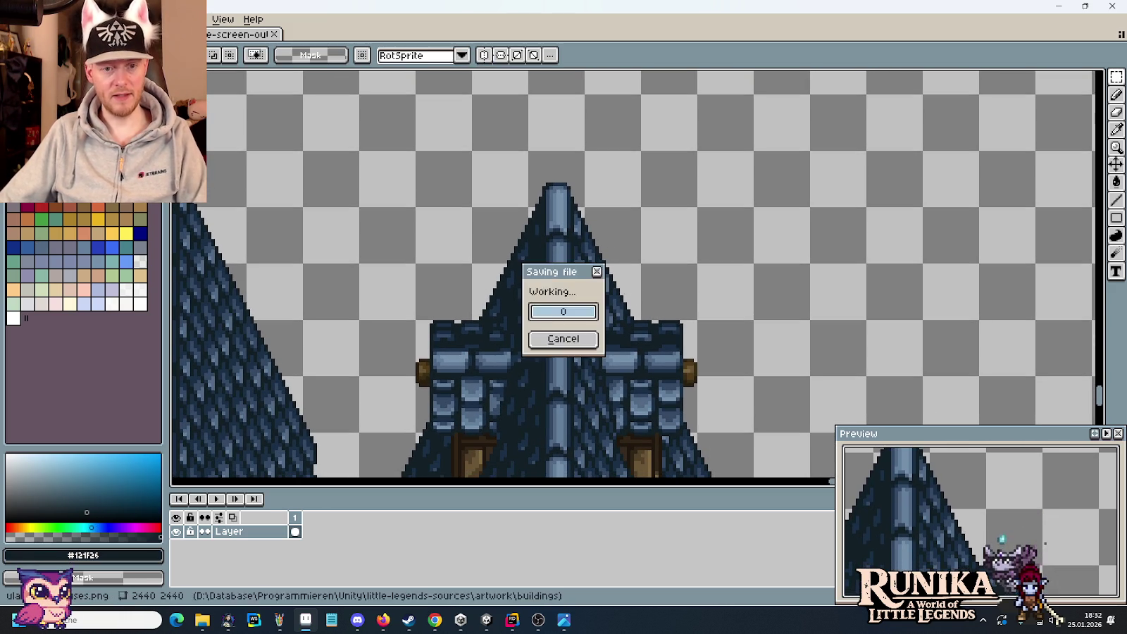
scroll(623, 296, "down", 3)
left_click_drag(616, 349, 617, 270)
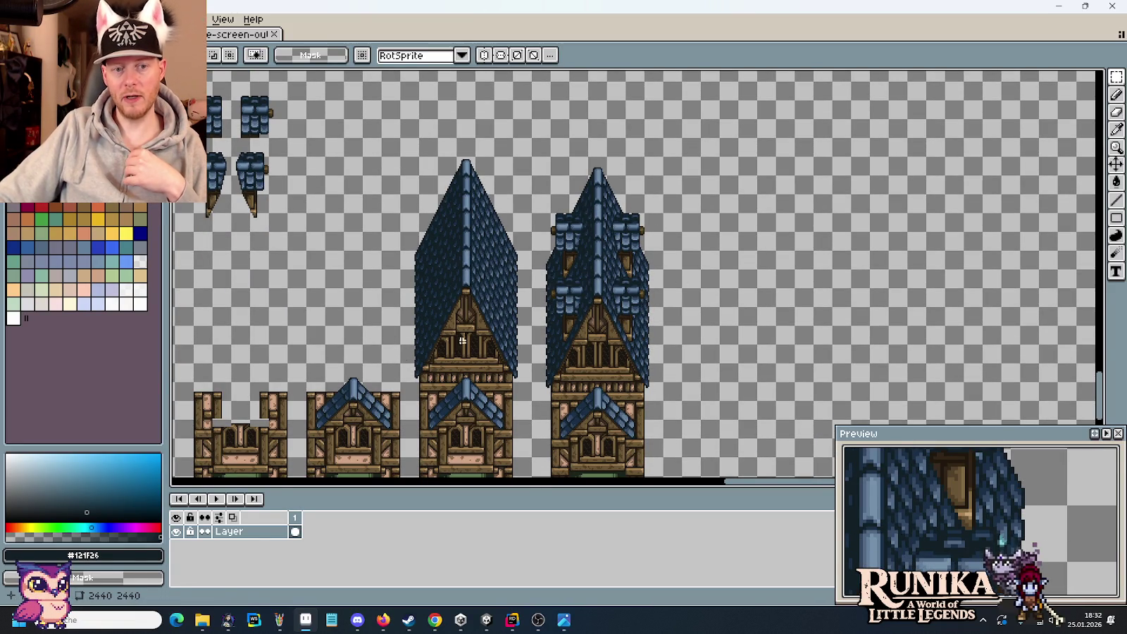
left_click_drag(421, 378, 501, 381)
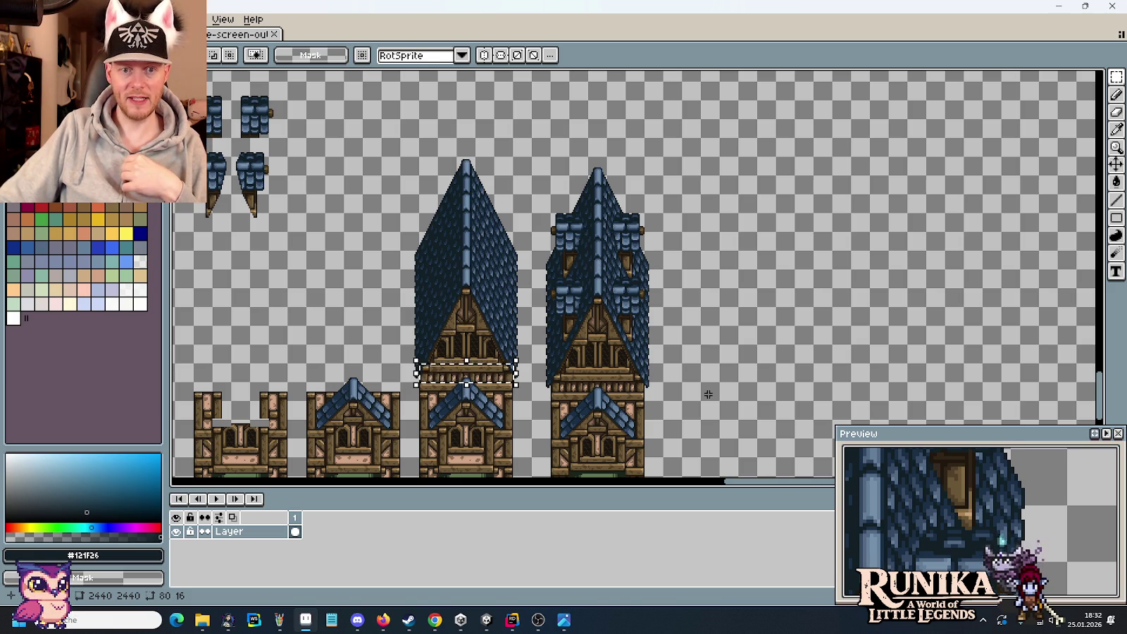
scroll(597, 267, "down", 3)
left_click_drag(648, 236, 561, 259)
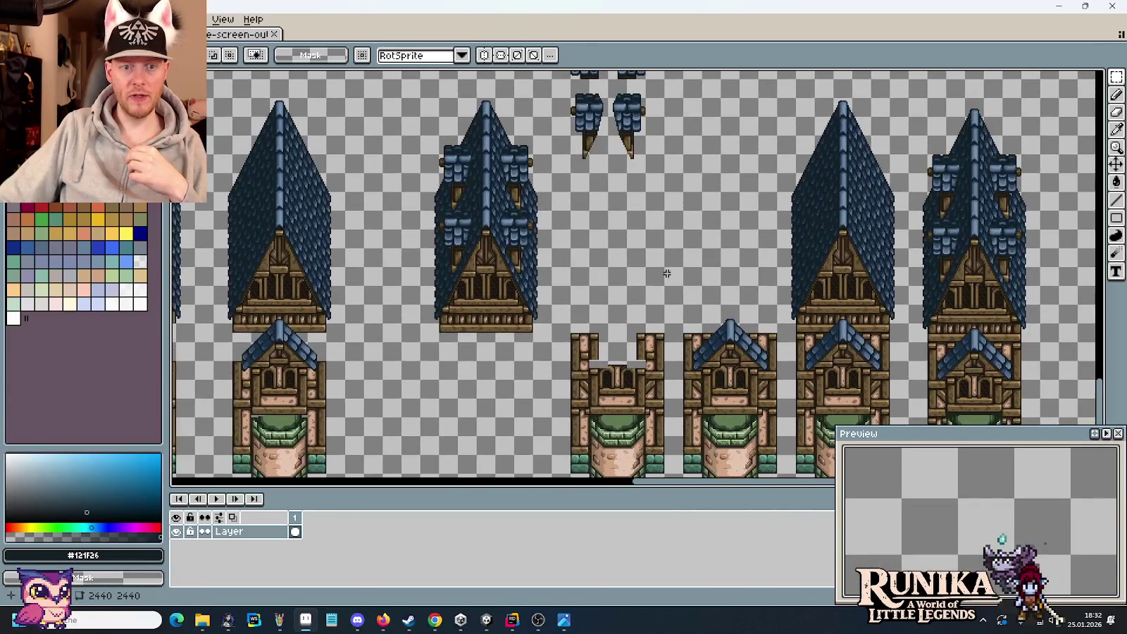
left_click_drag(560, 259, 397, 291)
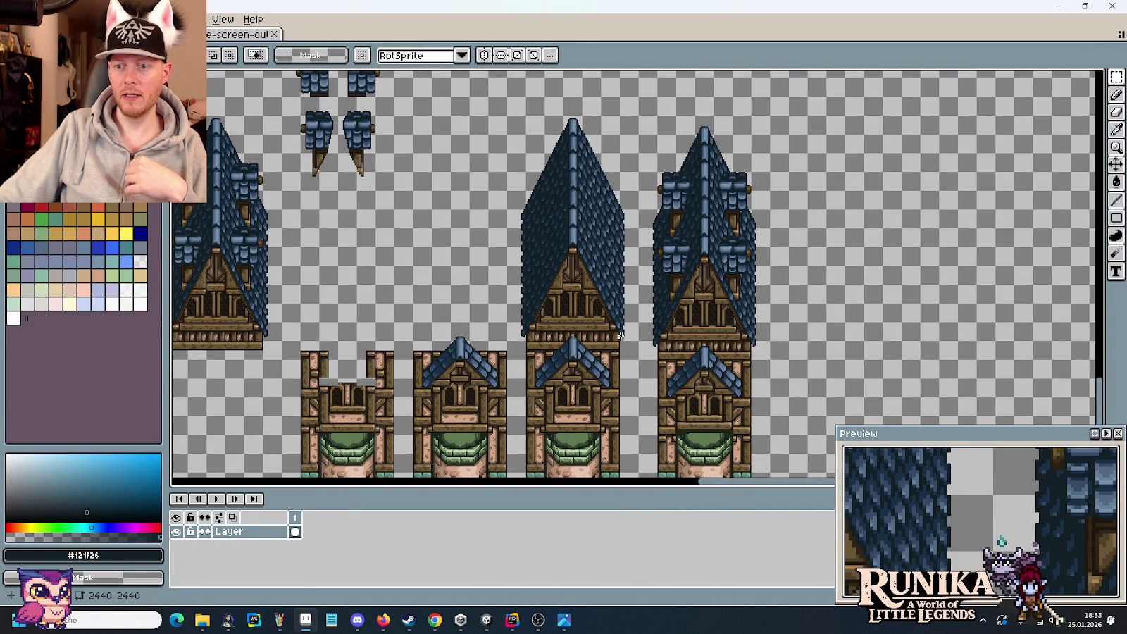
left_click_drag(602, 333, 505, 299)
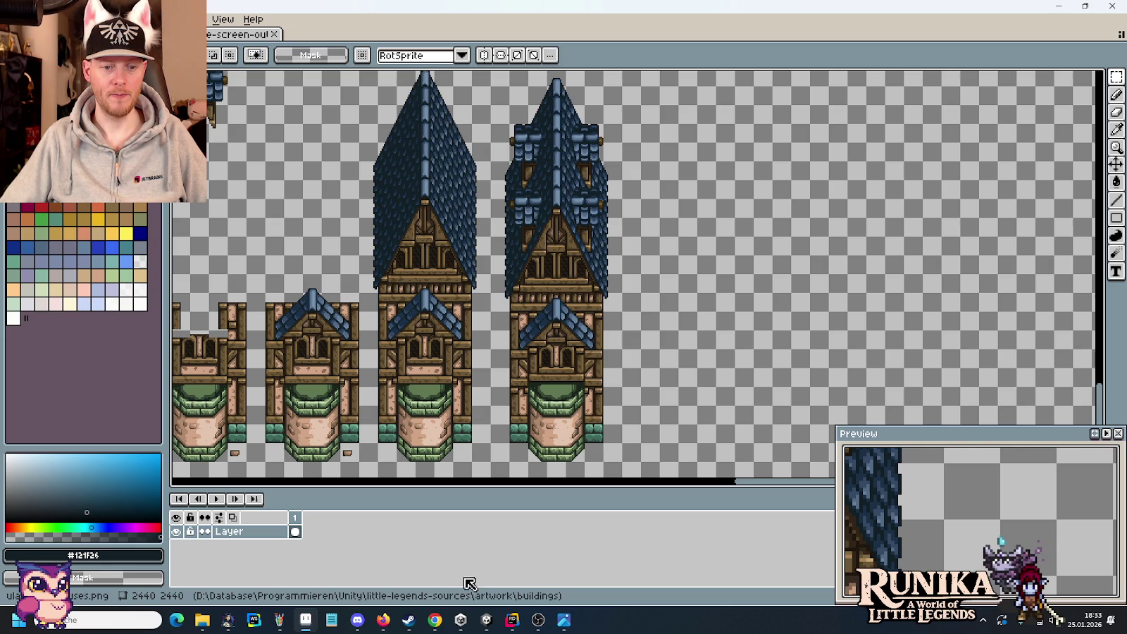
left_click(567, 619)
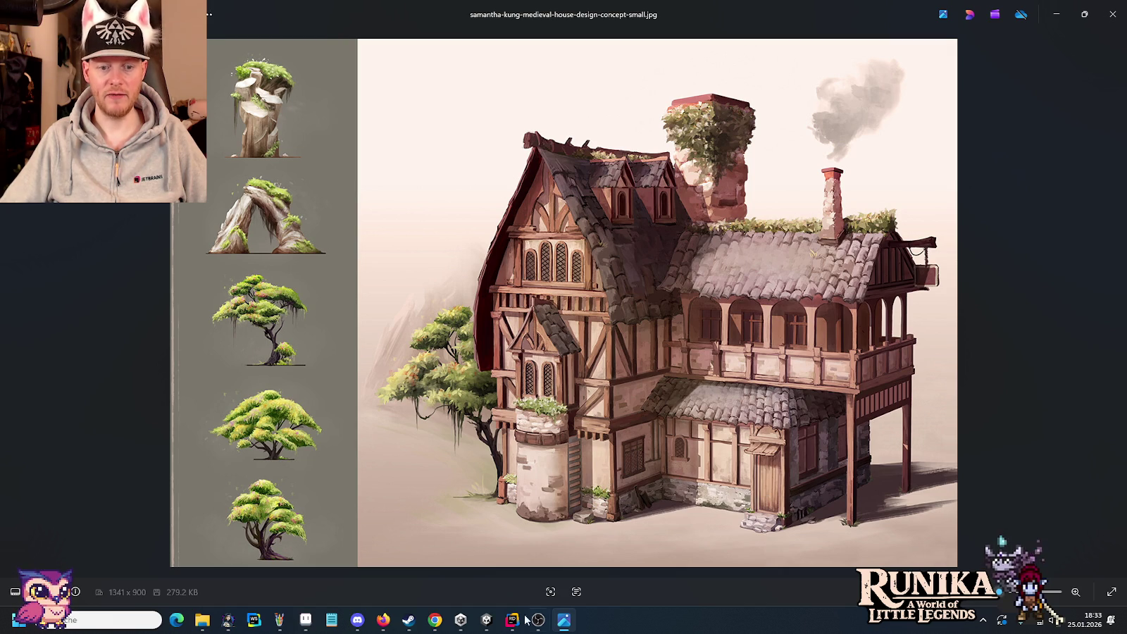
left_click(486, 621)
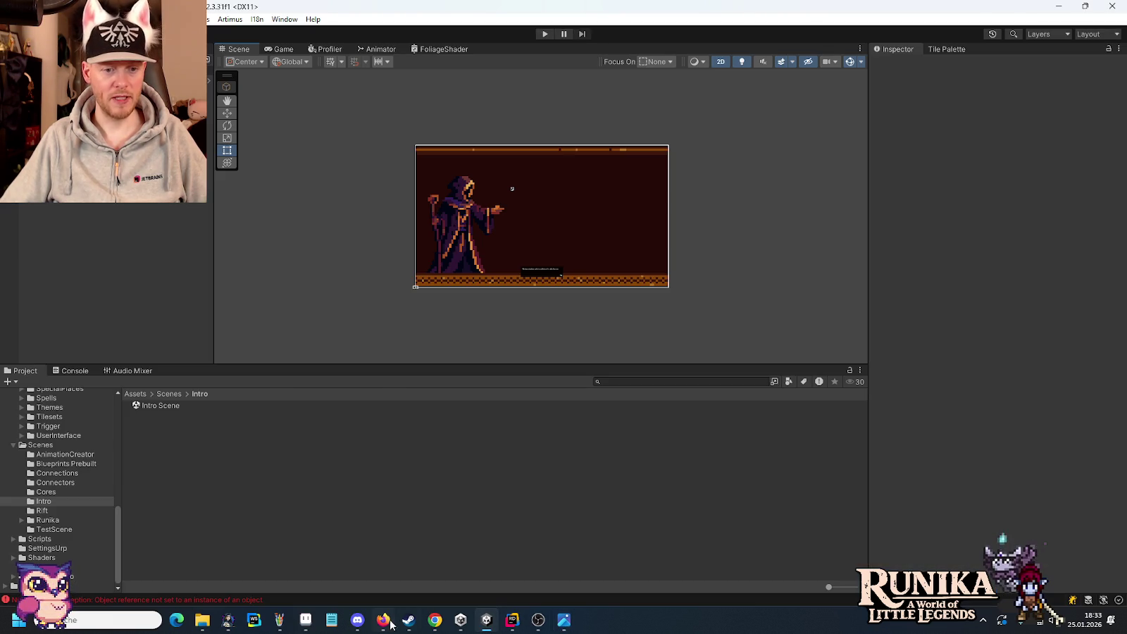
left_click(306, 620)
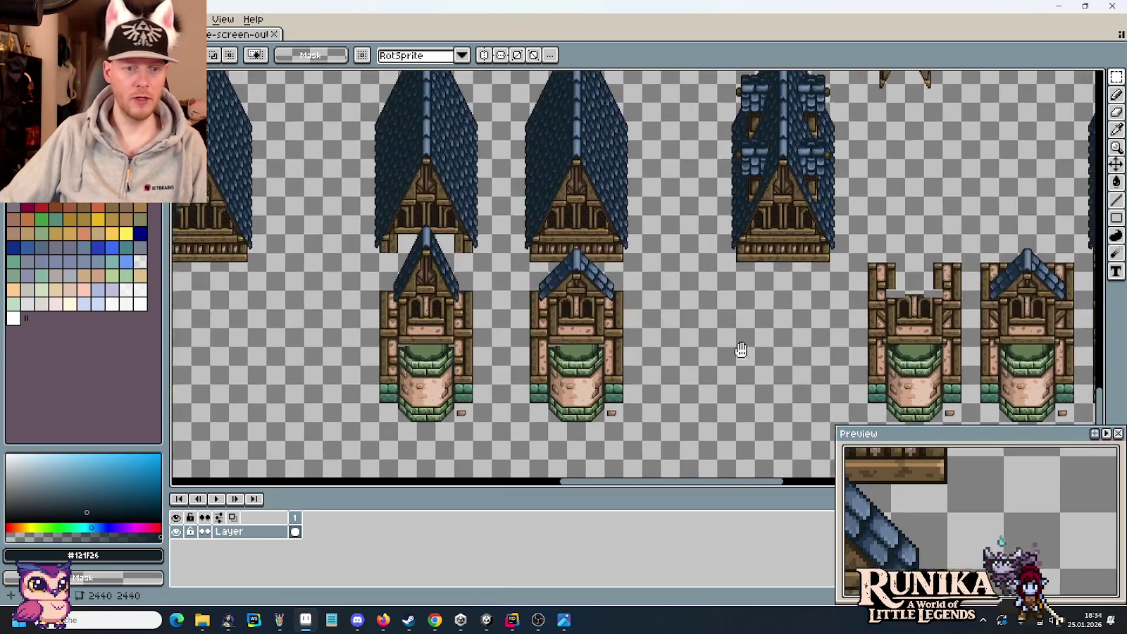
Paste the 80×16 green stone wall strip and drag it beside the rightmost tower's base
mouse_move(741, 350)
left_mouse_down()
mouse_move(386, 340)
mouse_move(477, 339)
left_mouse_up()
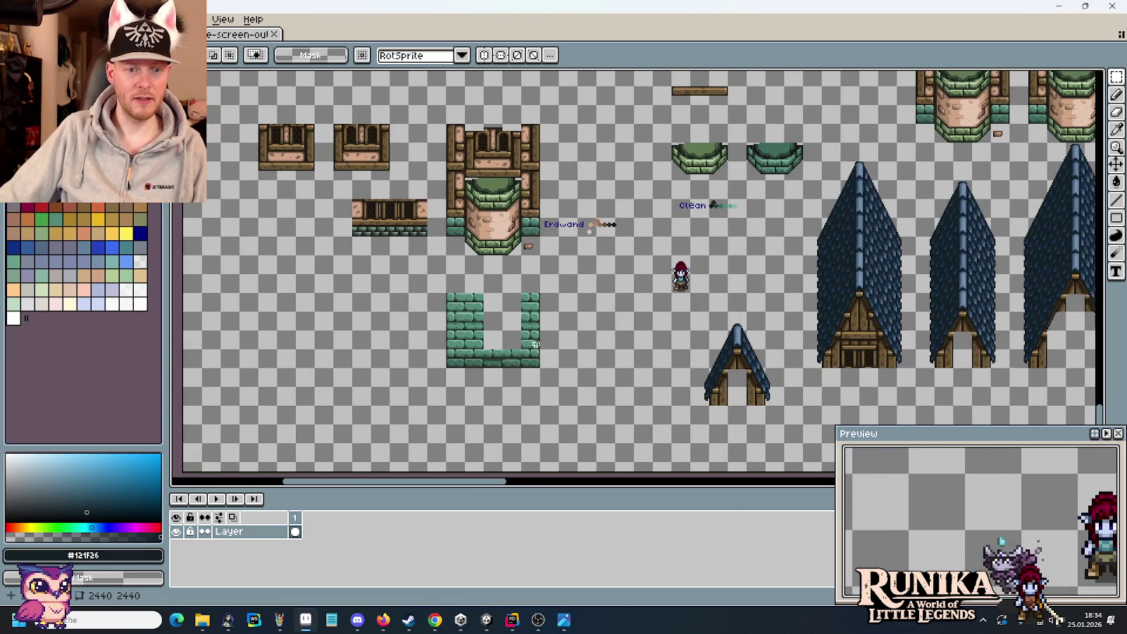
scroll(358, 340, "up", 1)
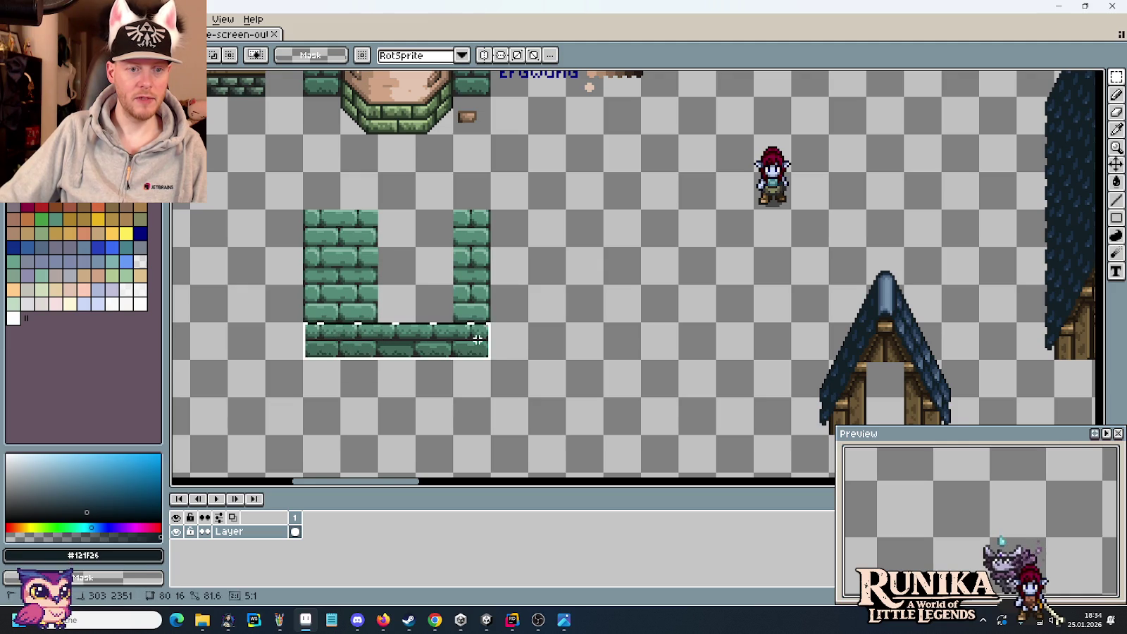
scroll(478, 340, "down", 1)
scroll(422, 338, "right", 5)
scroll(702, 314, "right", 5)
key("ctrl+v")
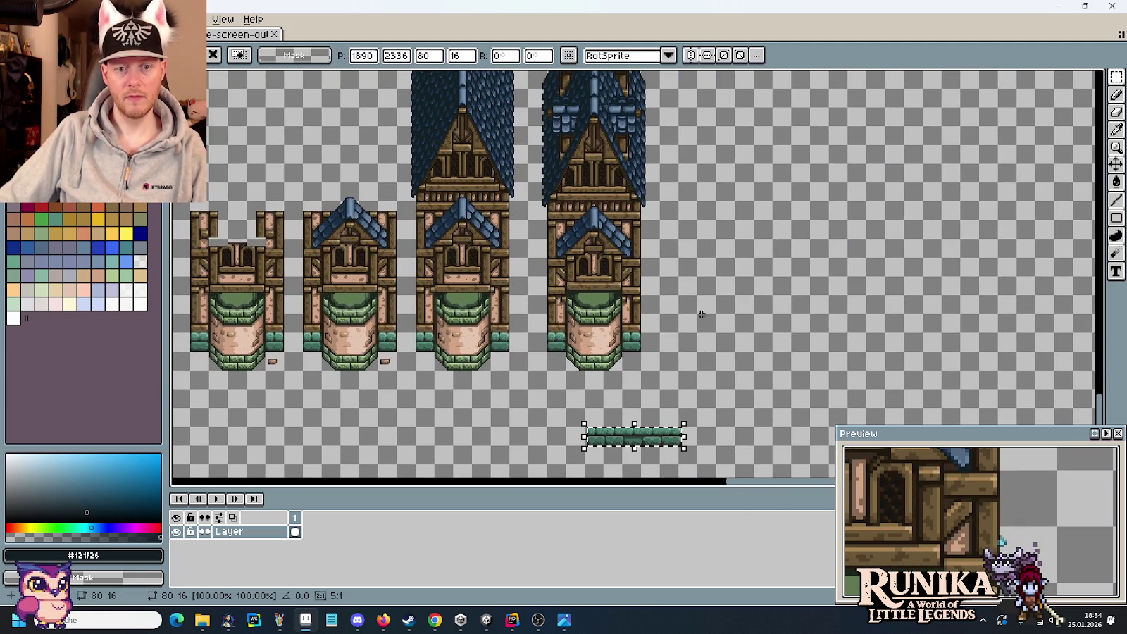
left_click_drag(677, 444, 732, 315)
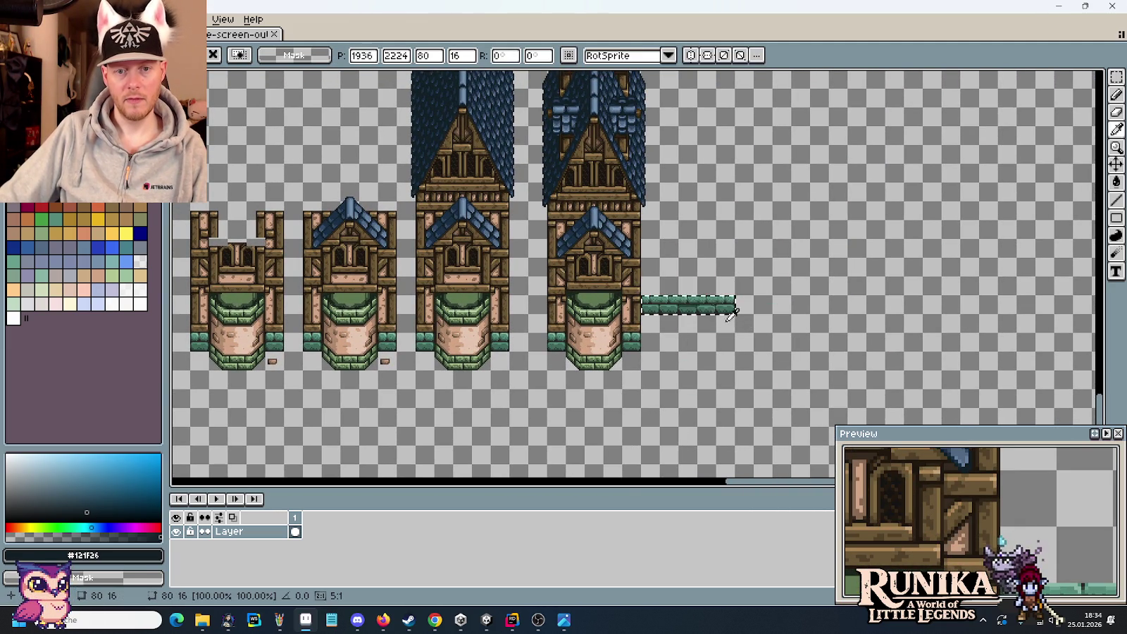
Drop the wall strip in place and select just the wooden door tile
left_click(713, 348)
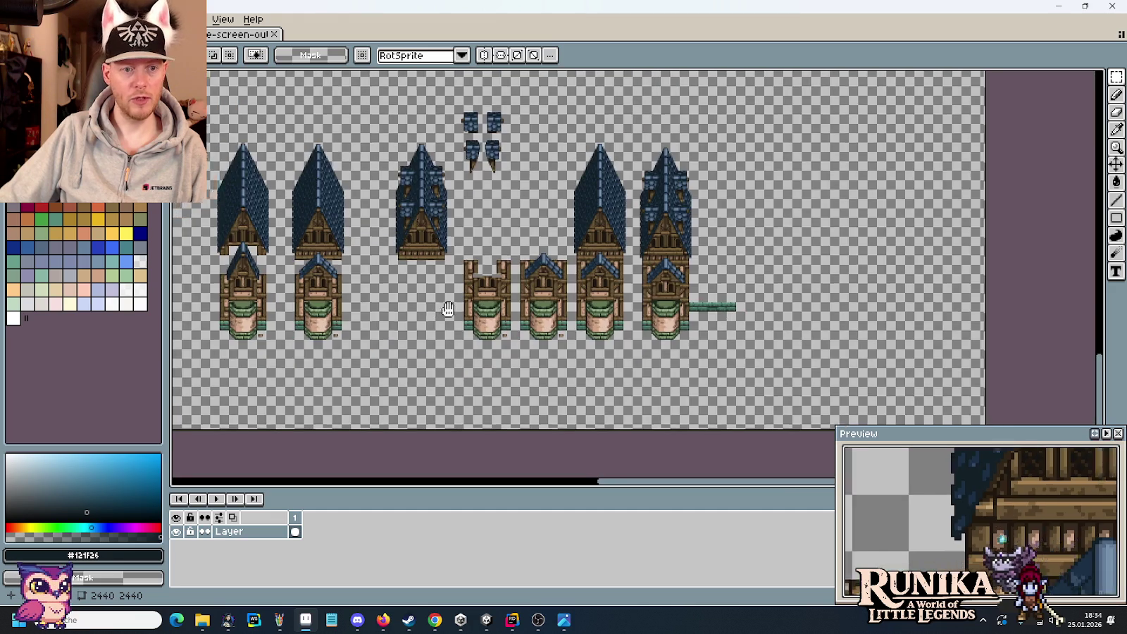
scroll(717, 312, "down", 2)
scroll(455, 201, "up", 2)
scroll(456, 201, "down", 2)
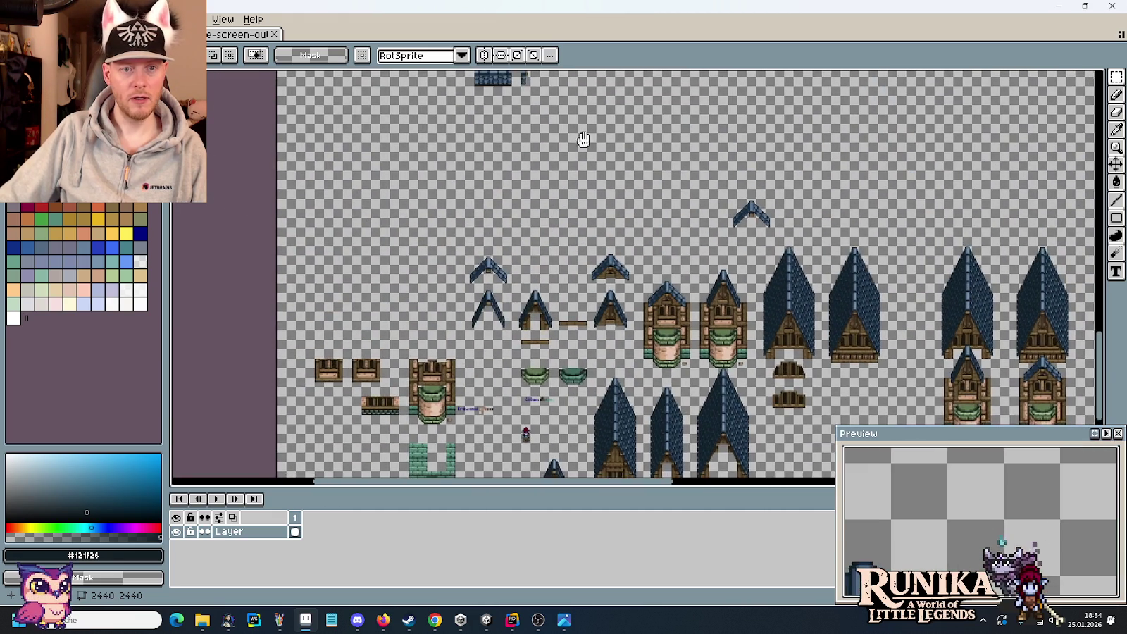
left_click_drag(455, 202, 553, 301)
scroll(553, 301, "up", 2)
scroll(557, 329, "down", 1)
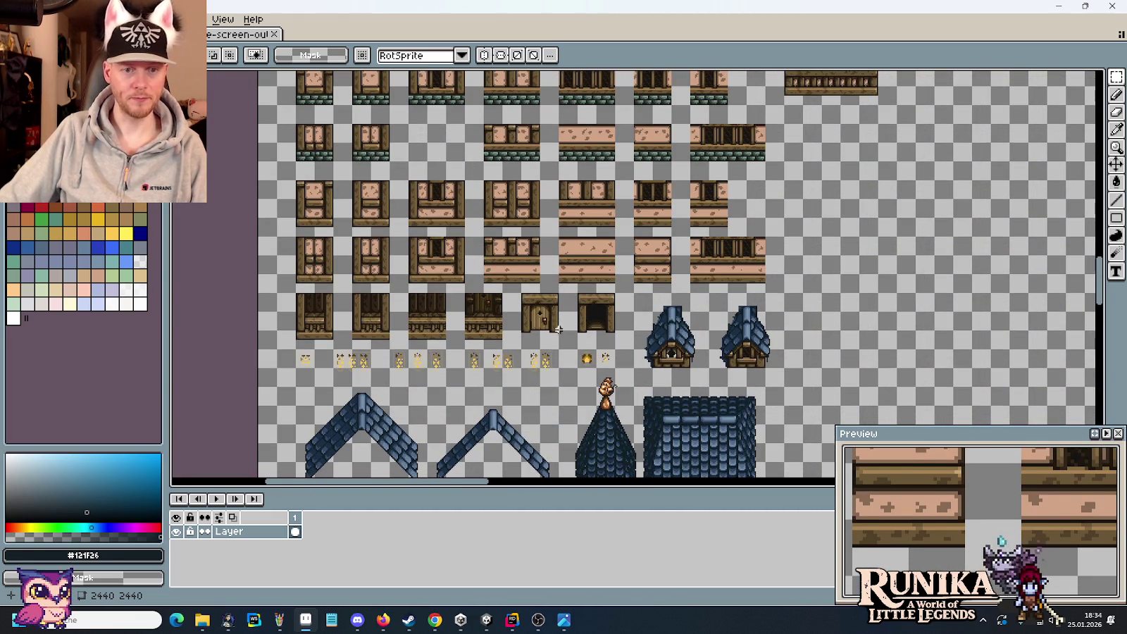
left_click(517, 304)
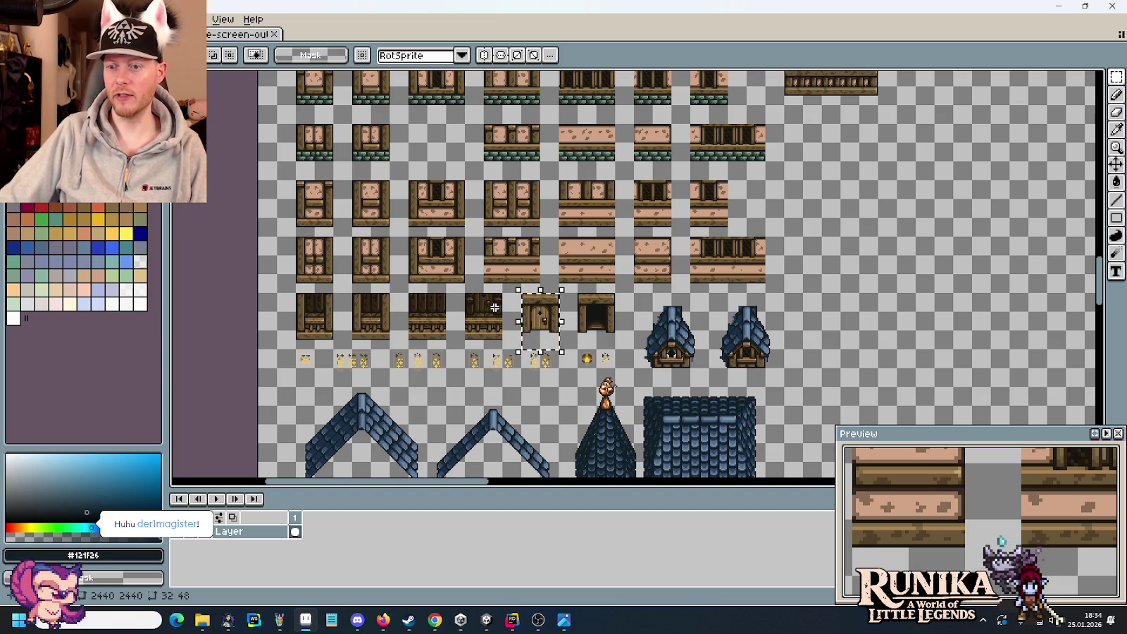
Paste a copy of the door tile onto the far end of the stone walkway
scroll(493, 307, "down", 2)
scroll(502, 310, "down", 2)
left_click_drag(831, 437, 643, 322)
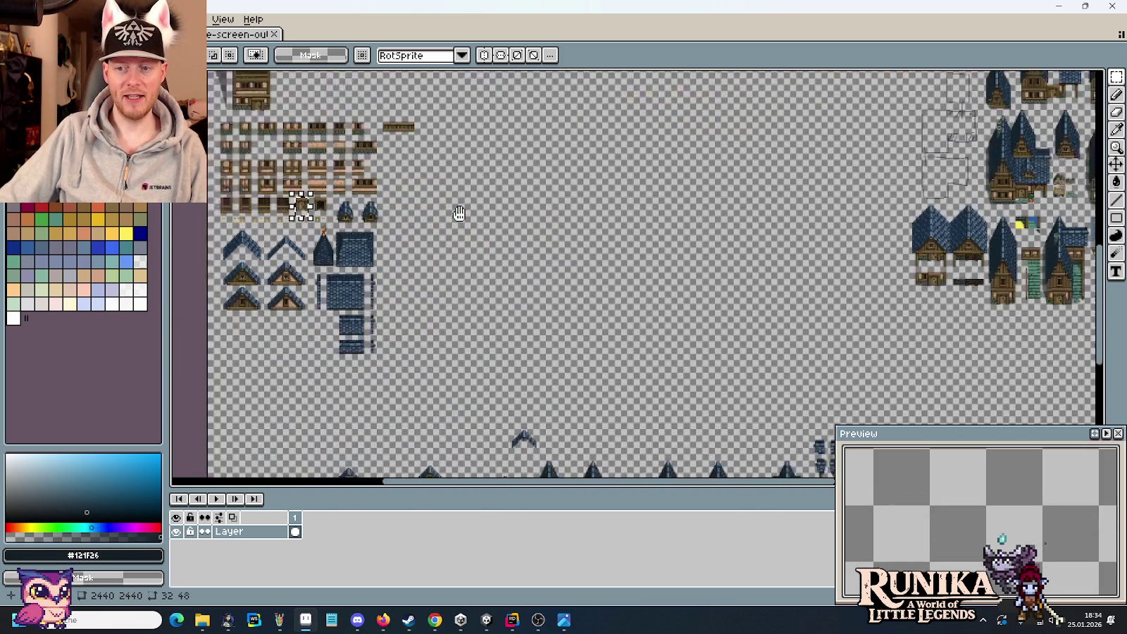
scroll(655, 324, "up", 2)
scroll(550, 239, "down", 1)
scroll(528, 236, "up", 2)
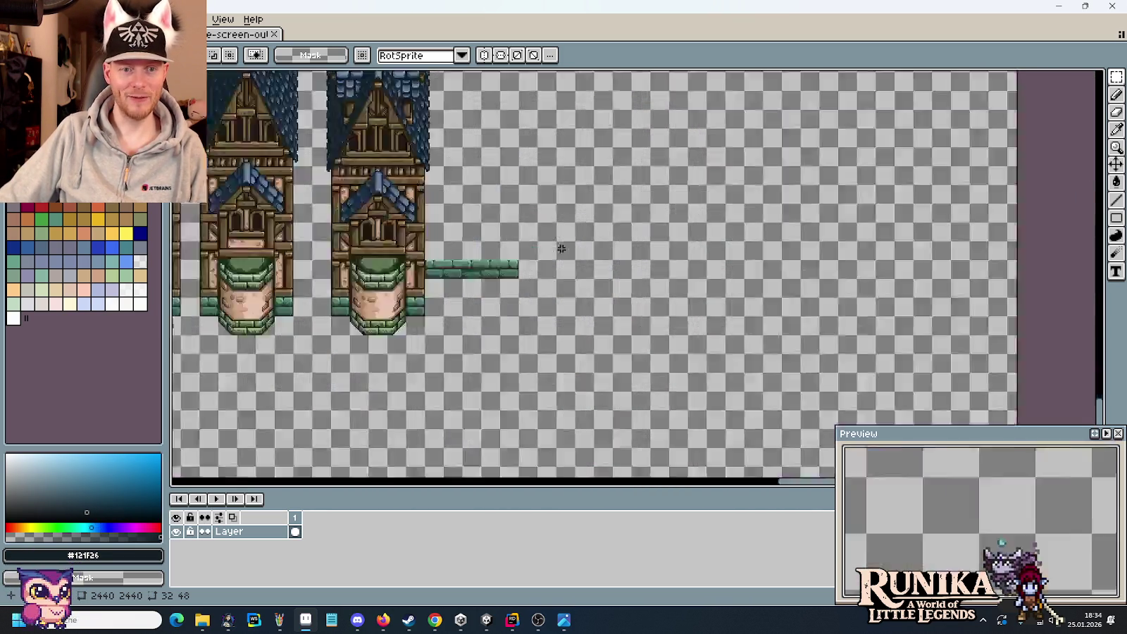
scroll(516, 235, "up", 2)
key("ctrl+v")
left_click_drag(634, 253, 627, 275)
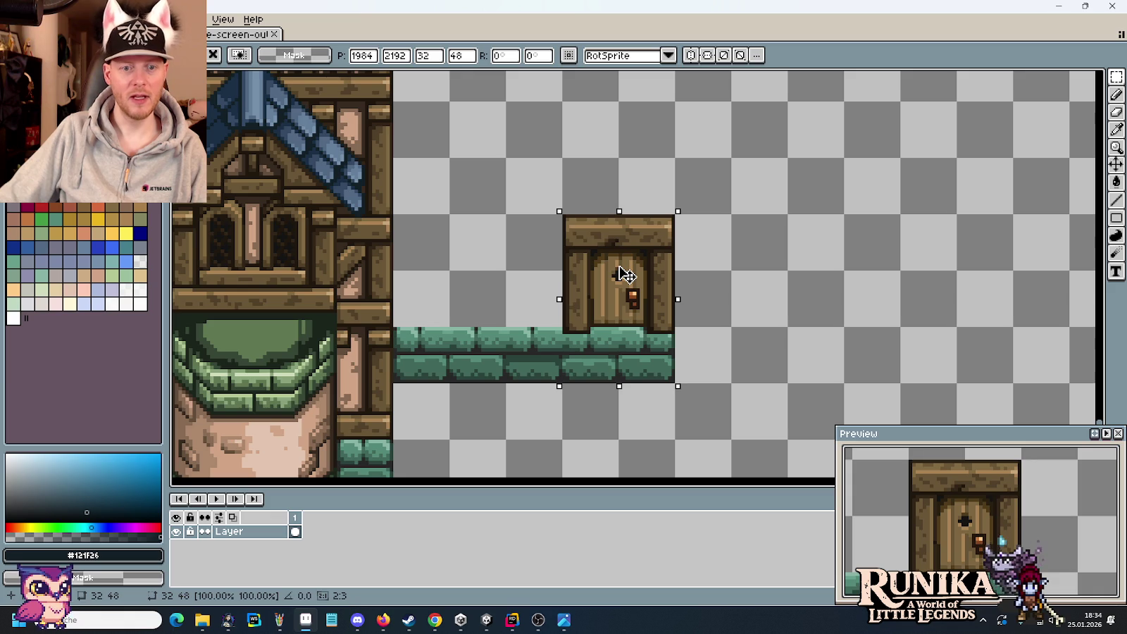
key("alt+Tab")
key("alt+Tab")
key("alt+Tab")
key("Tab")
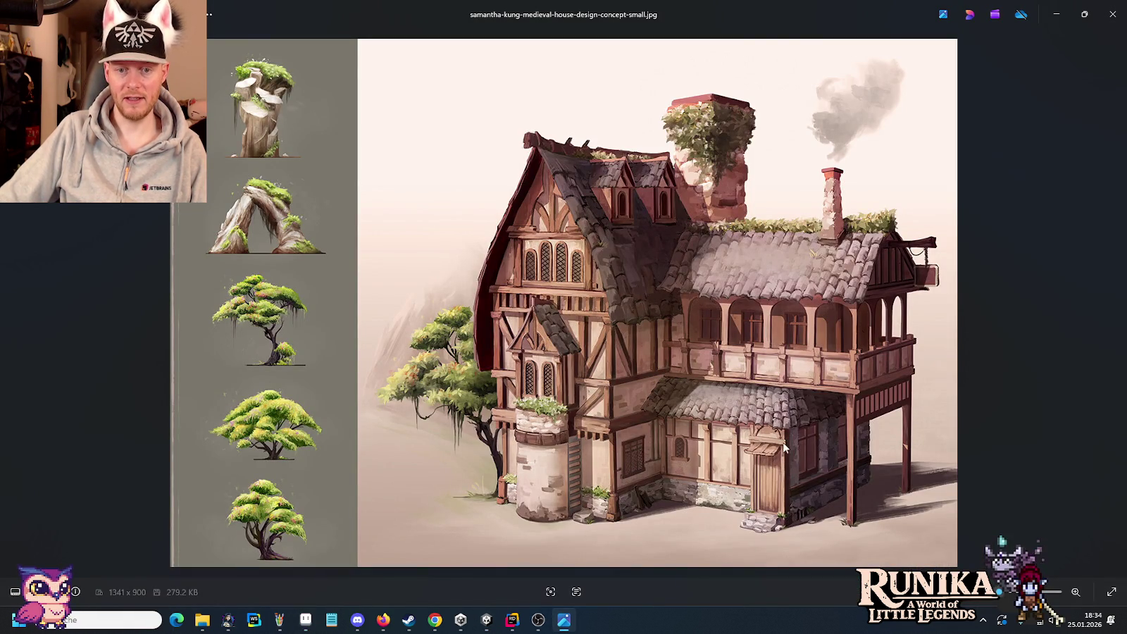
Compare the concept house's door in Photos with the pixel-art door in Aseprite
key("alt+Tab")
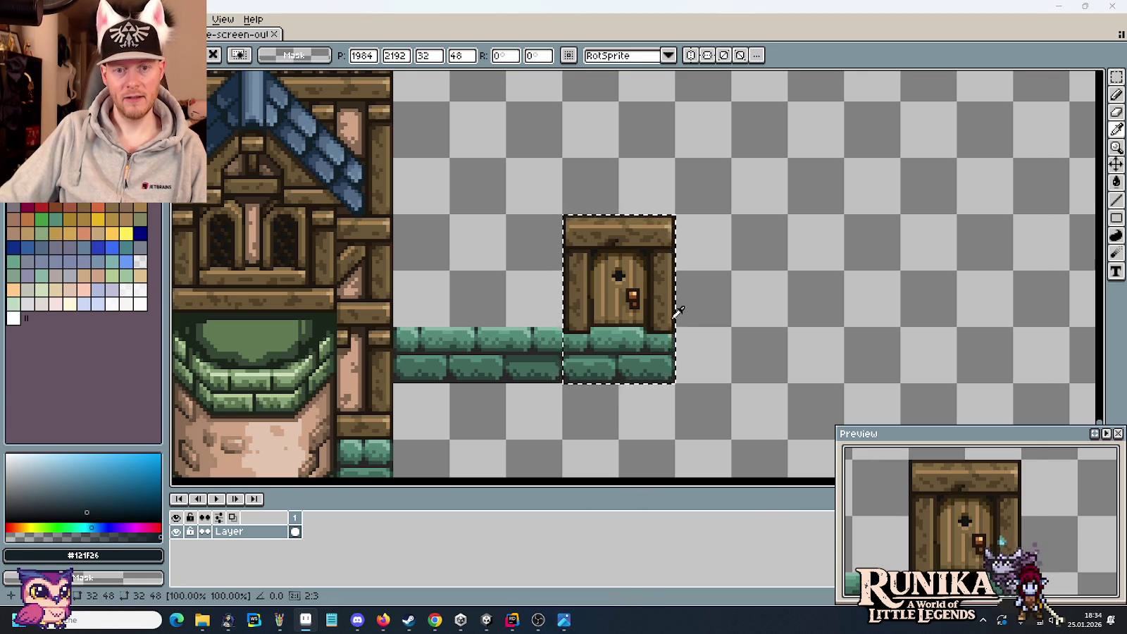
key("alt+Tab")
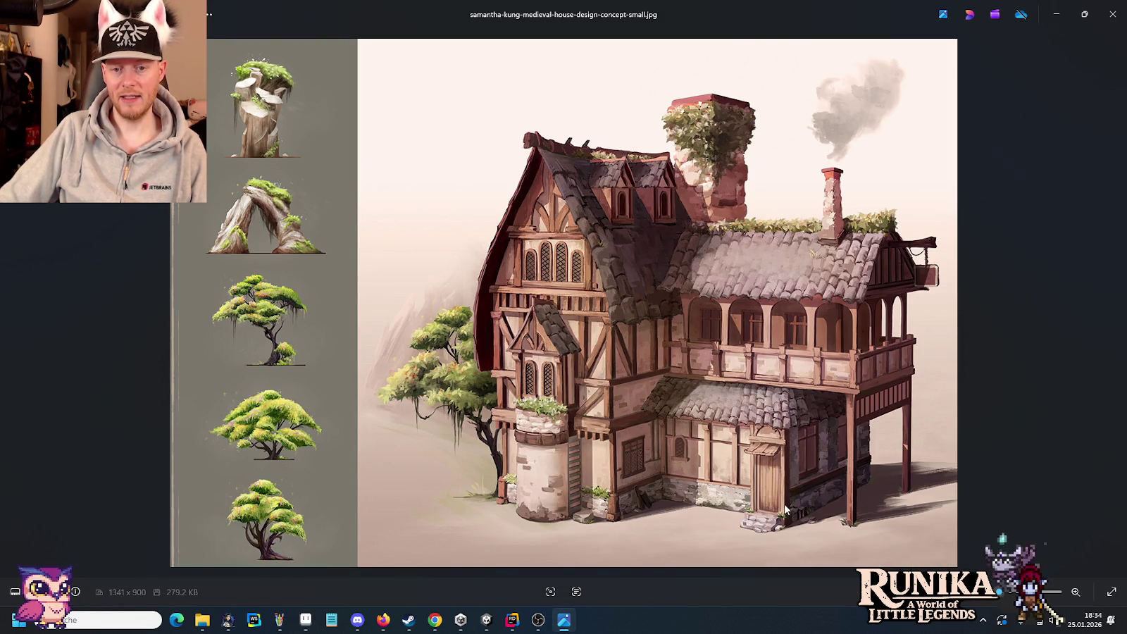
key("alt+Tab")
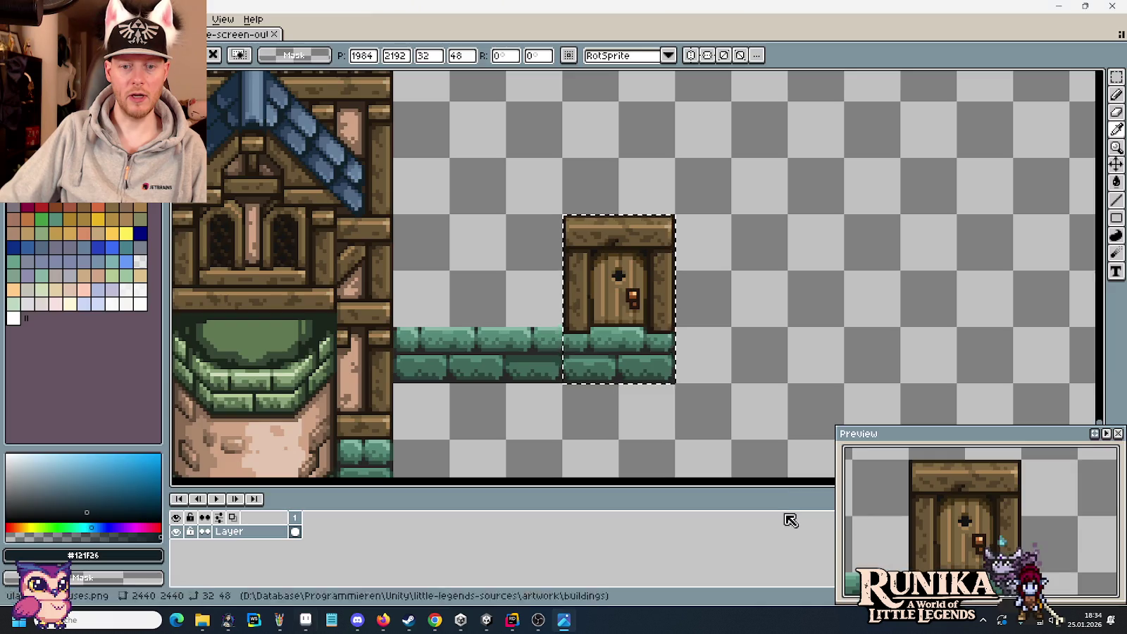
scroll(671, 322, "down", 3)
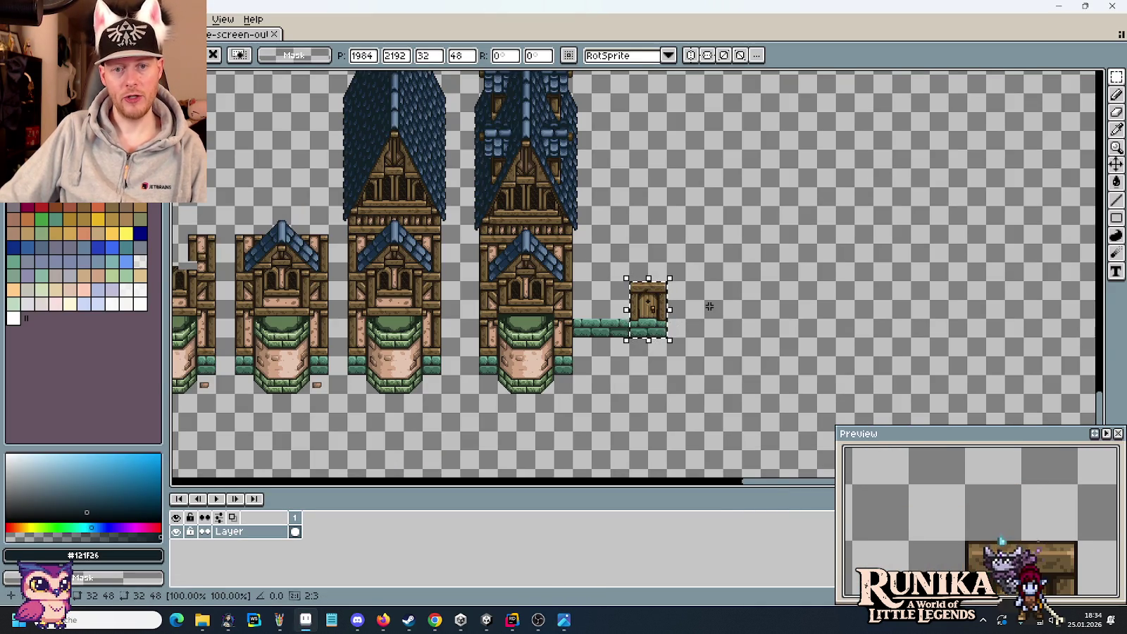
key("alt+Tab")
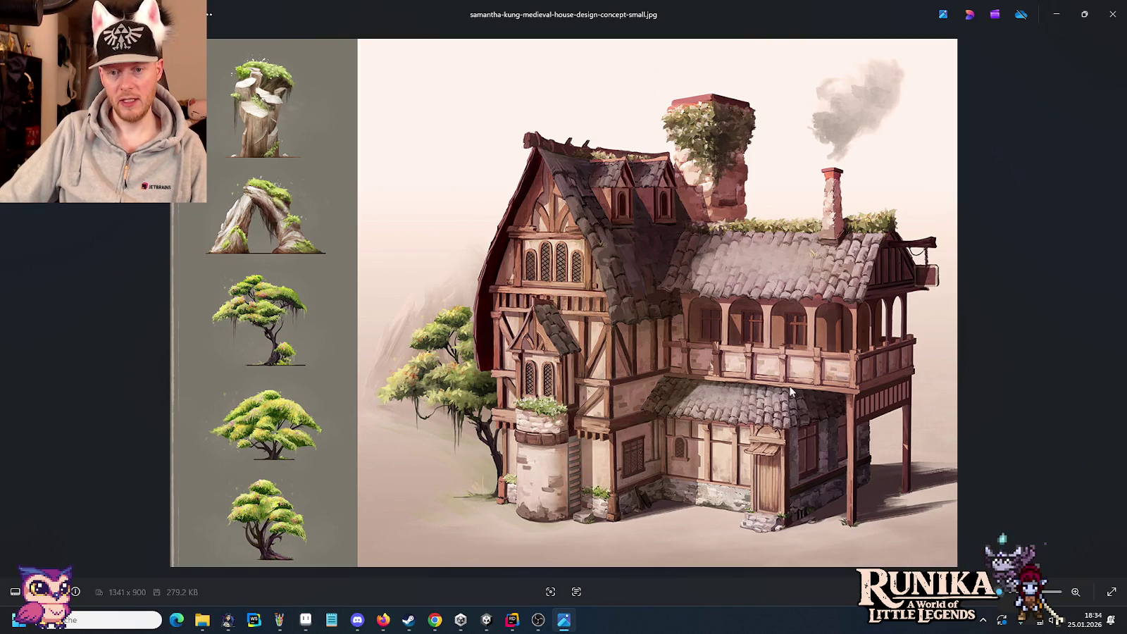
key("alt+Tab")
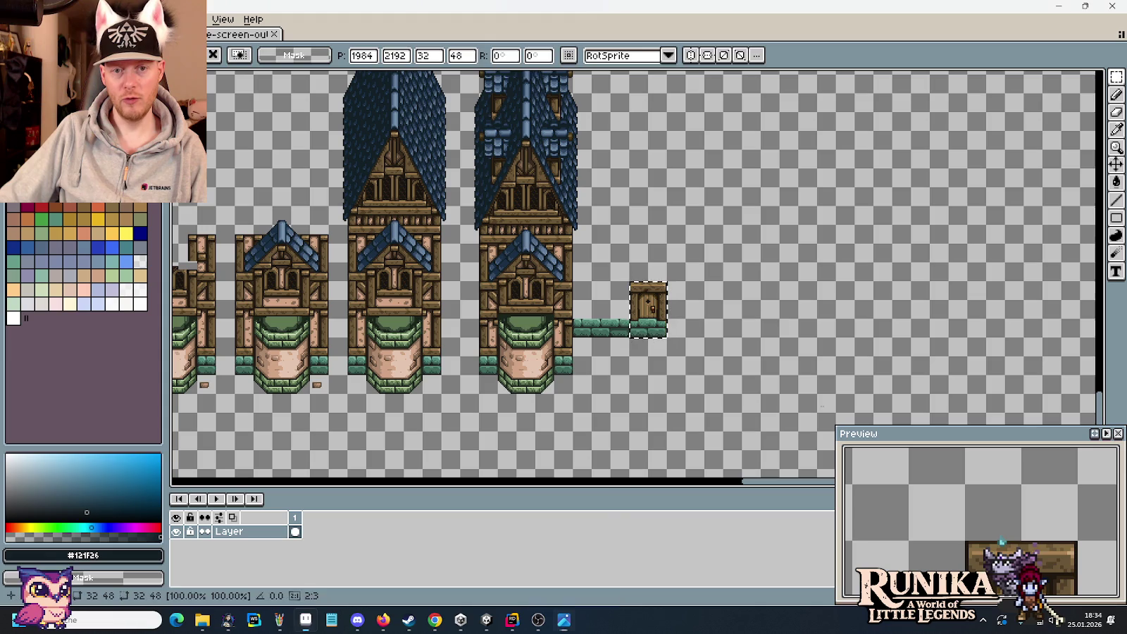
scroll(692, 234, "down", 2)
scroll(634, 295, "down", 2)
Pan over the finished house sprites and back to the tower row
mouse_move(616, 307)
left_mouse_down()
mouse_move(564, 262)
mouse_move(561, 292)
left_mouse_up()
scroll(774, 176, "up", 1)
scroll(736, 195, "up", 1)
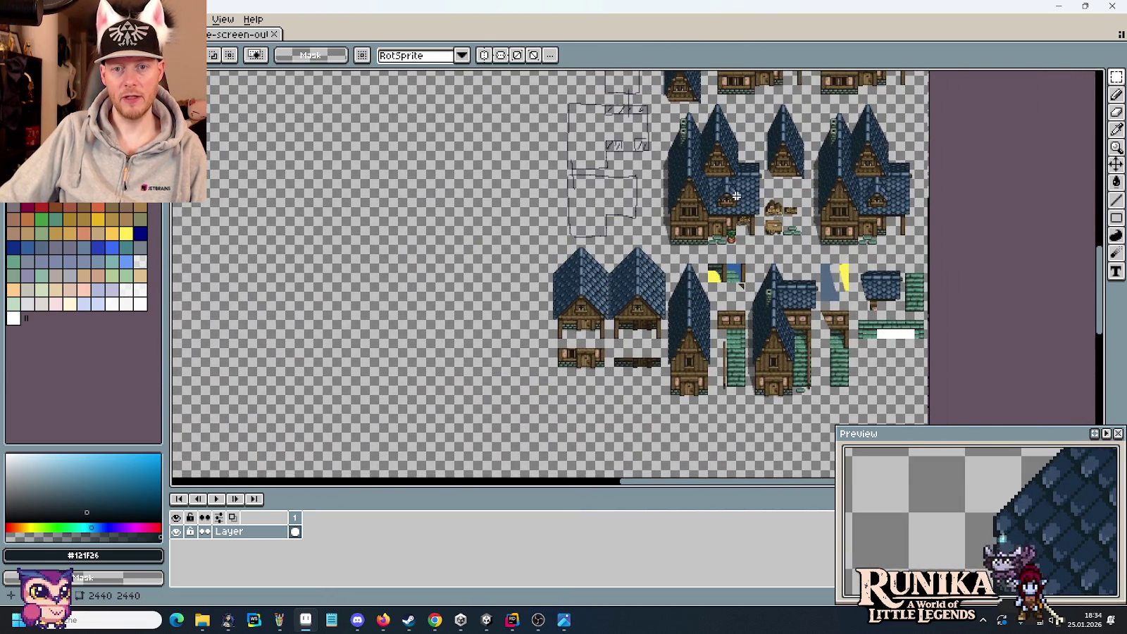
scroll(724, 244, "up", 1)
scroll(724, 244, "up", 2)
scroll(831, 310, "up", 1)
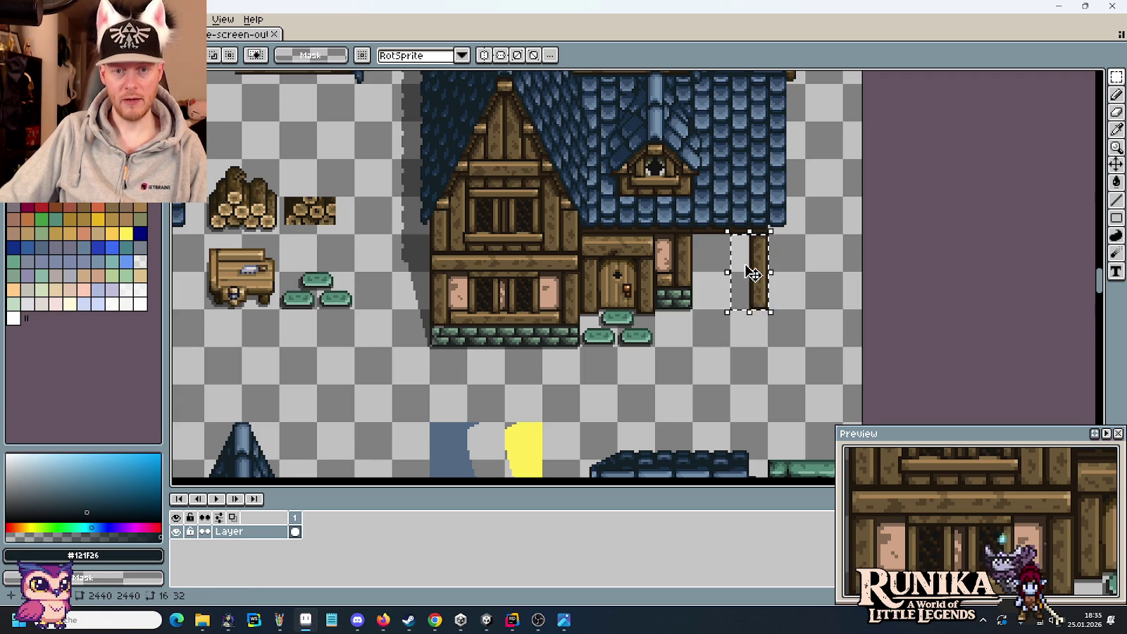
scroll(752, 273, "down", 3)
left_click_drag(704, 247, 636, 211)
scroll(636, 212, "up", 1)
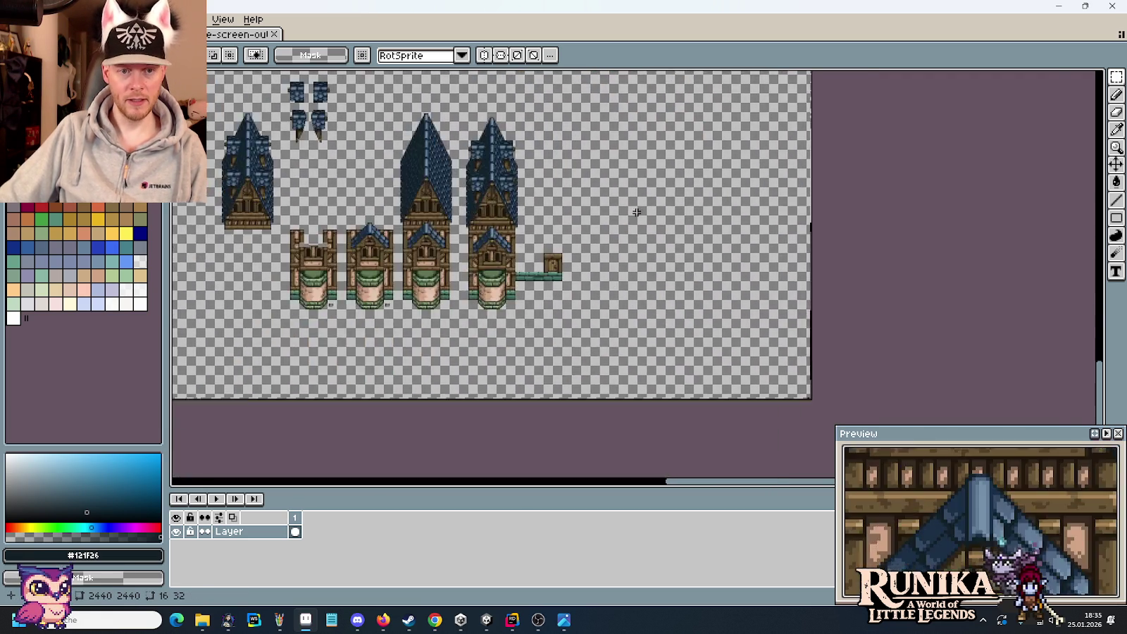
scroll(636, 211, "up", 2)
Paste the 16x32 wooden post and drop it just right of the door
key("ctrl+v")
left_click_drag(634, 268, 632, 243)
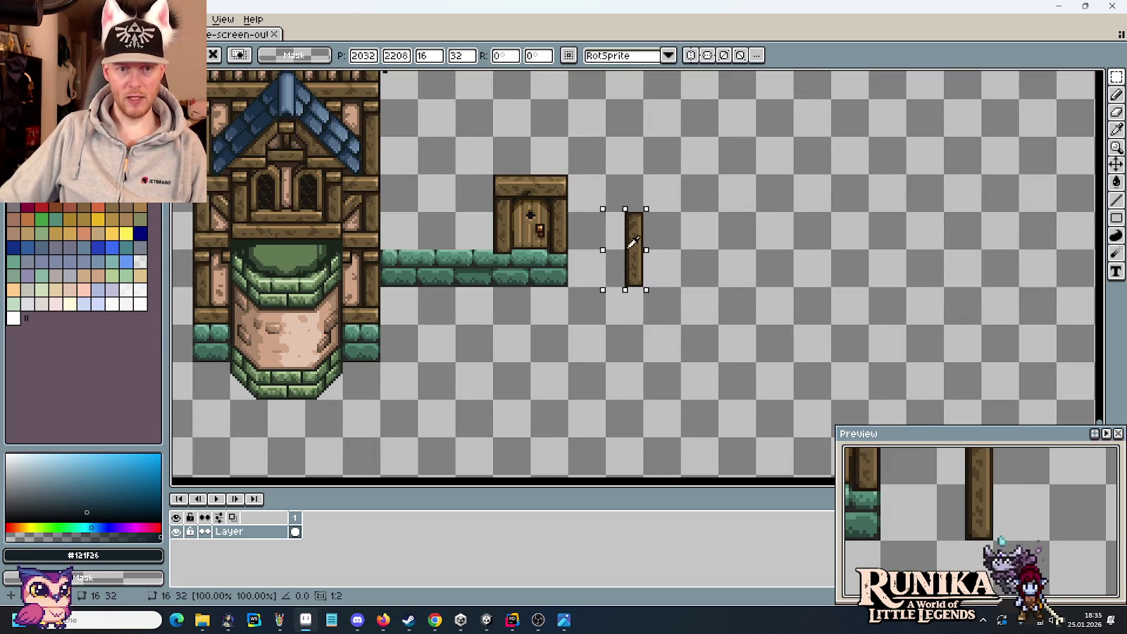
left_click(744, 279)
scroll(677, 265, "down", 1)
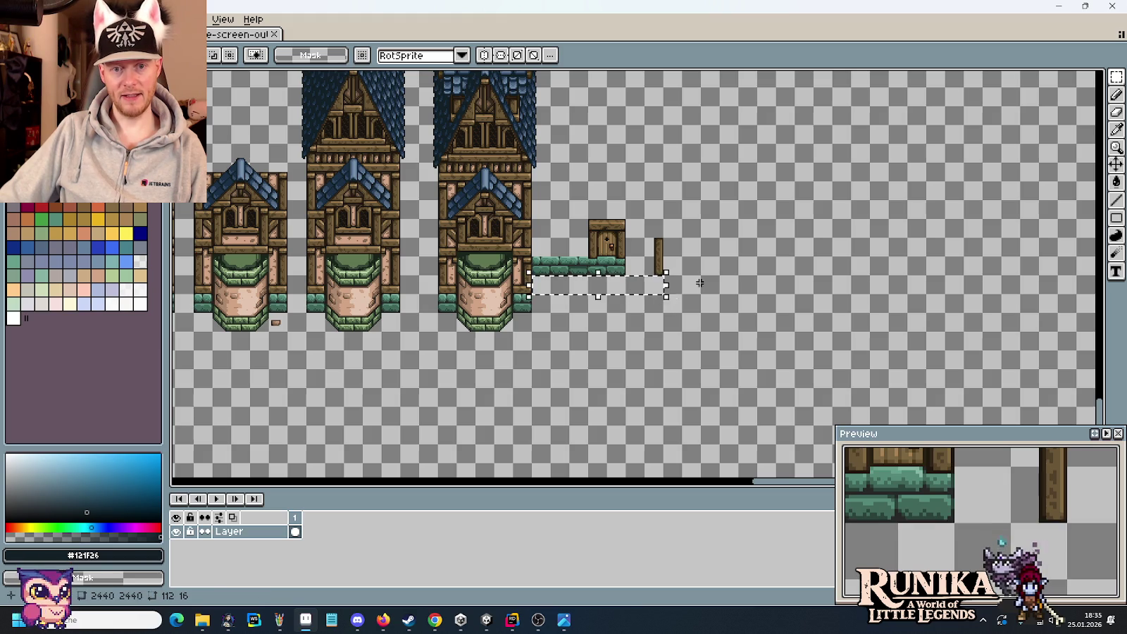
key("alt+Tab")
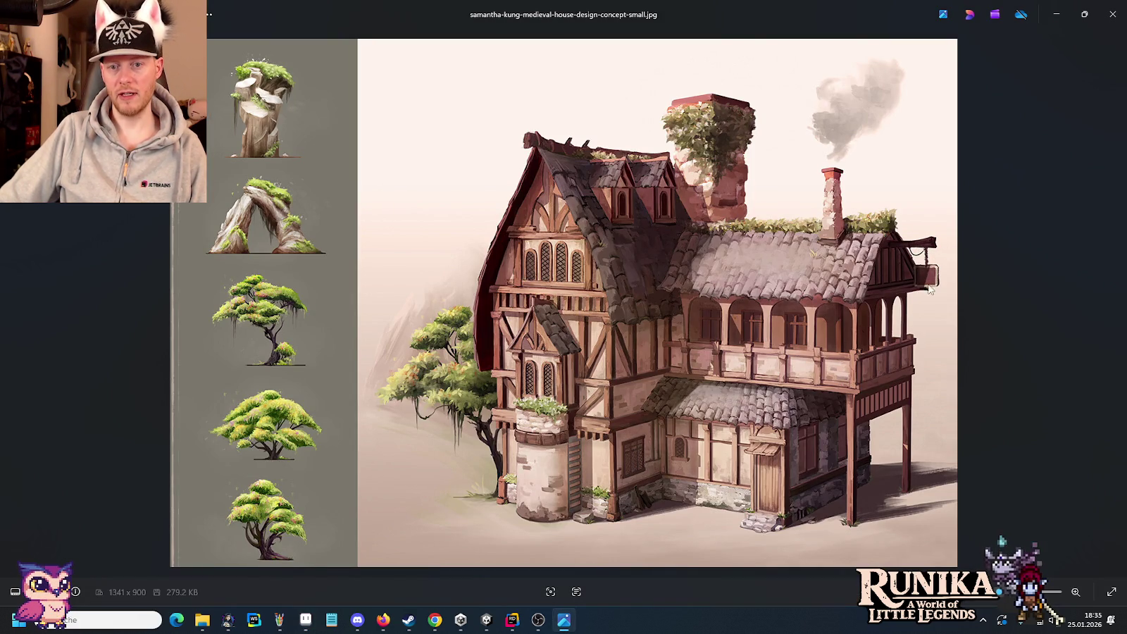
Recheck the concept art, then marquee a 96x16 strip above the door piece
key("alt+Tab")
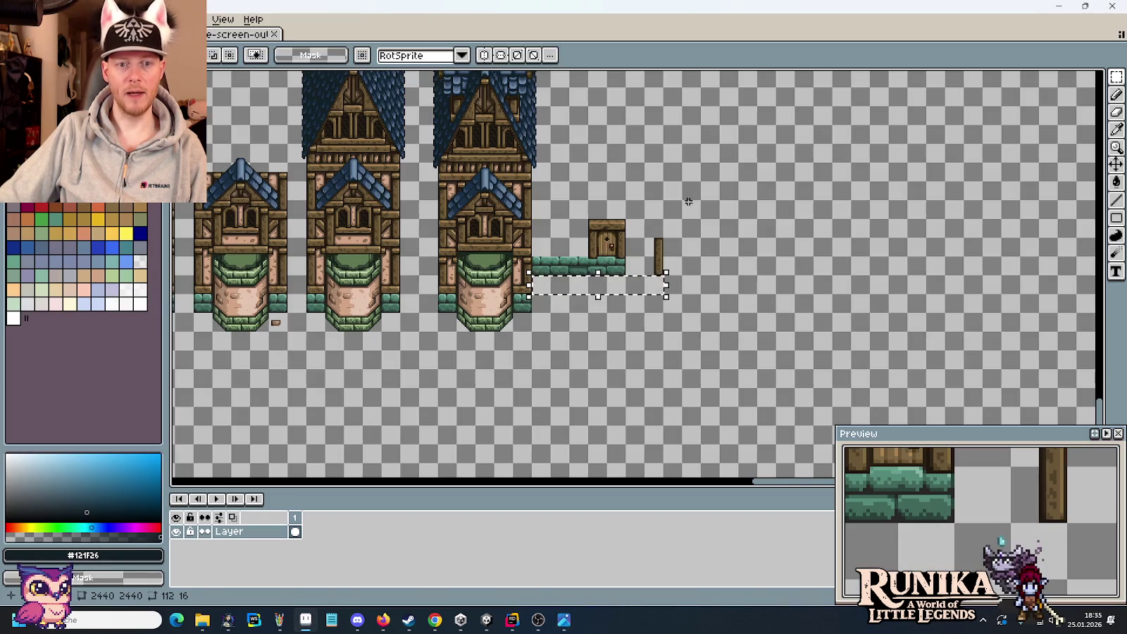
left_click_drag(689, 201, 699, 306)
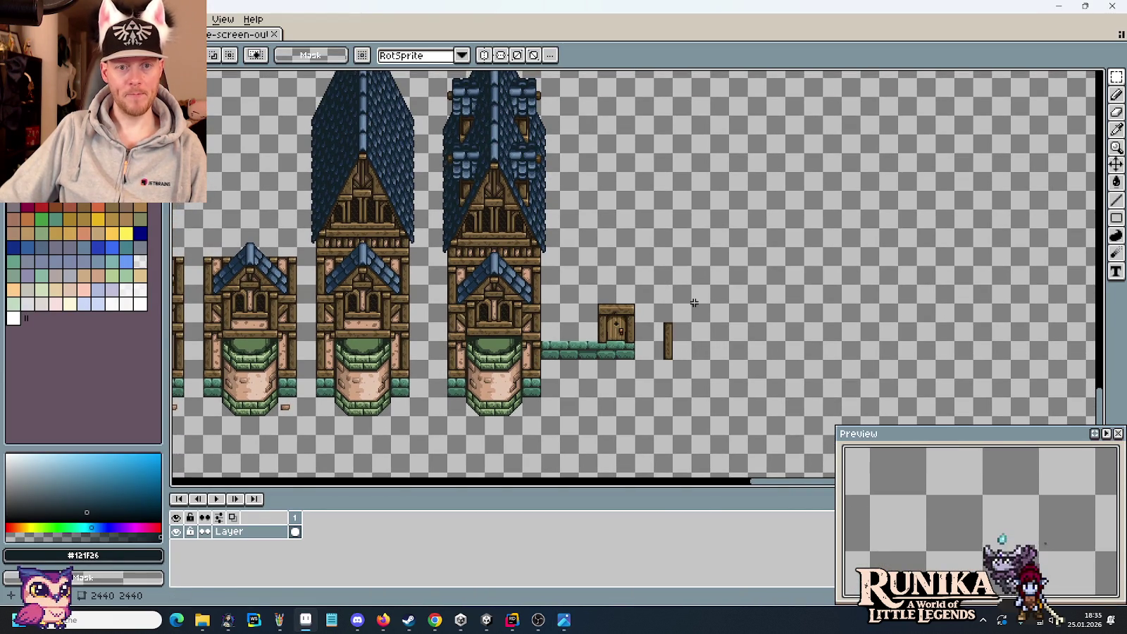
key("alt+Tab")
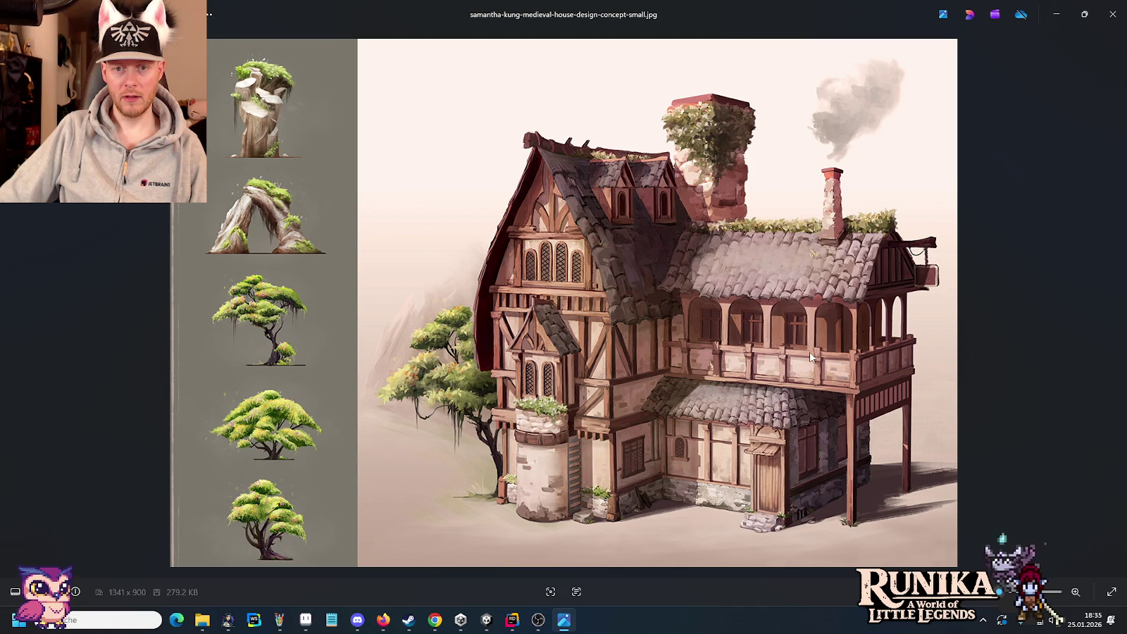
key("alt+Tab")
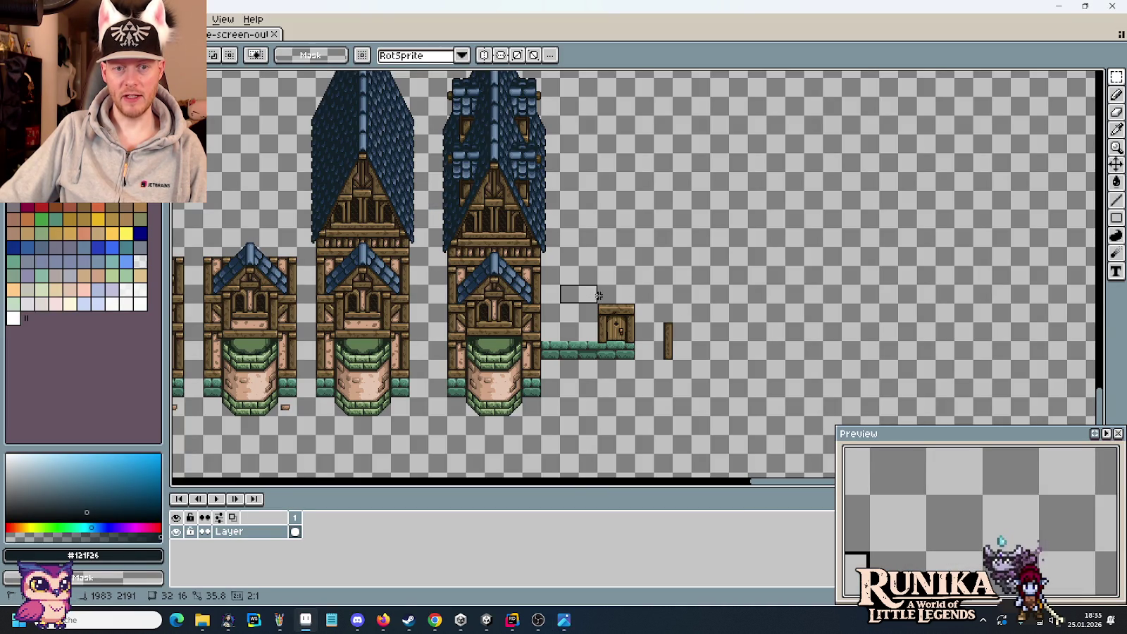
left_click_drag(597, 295, 631, 300)
key("alt+Tab")
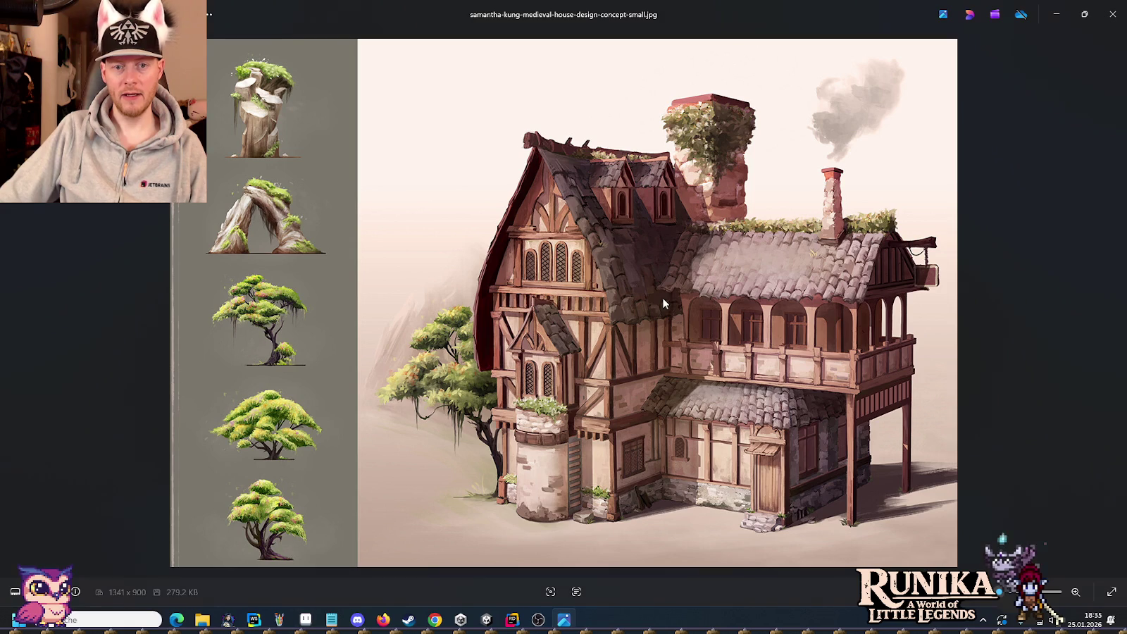
key("alt+Tab")
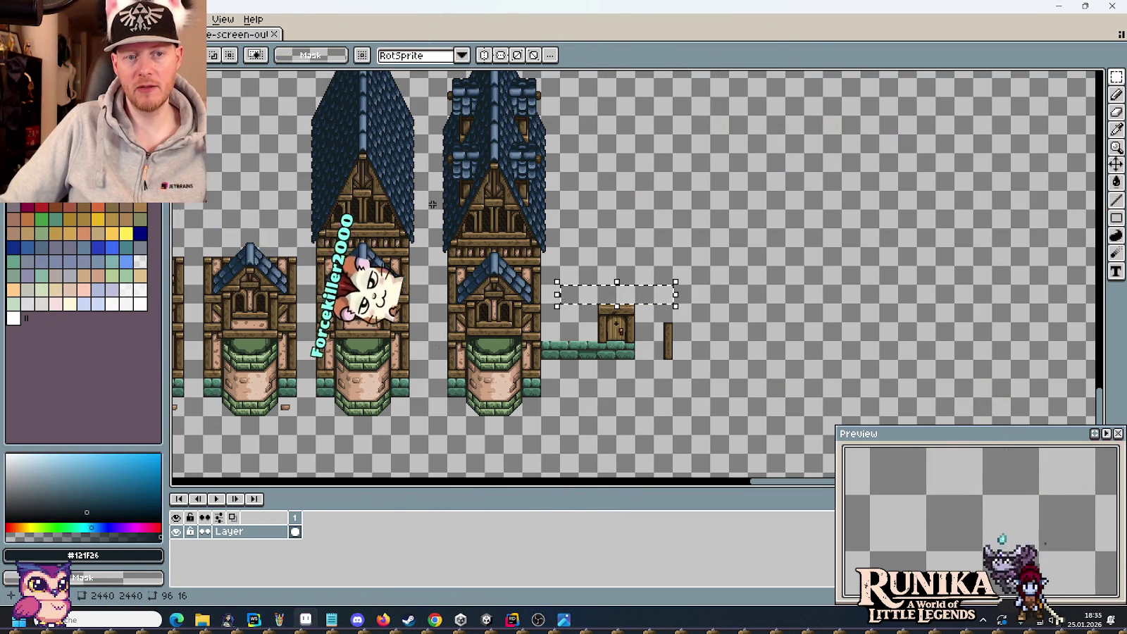
Save the houses PNG sheet containing the new door, walkway and timber post
scroll(920, 126, "up", 5)
scroll(920, 126, "down", 3)
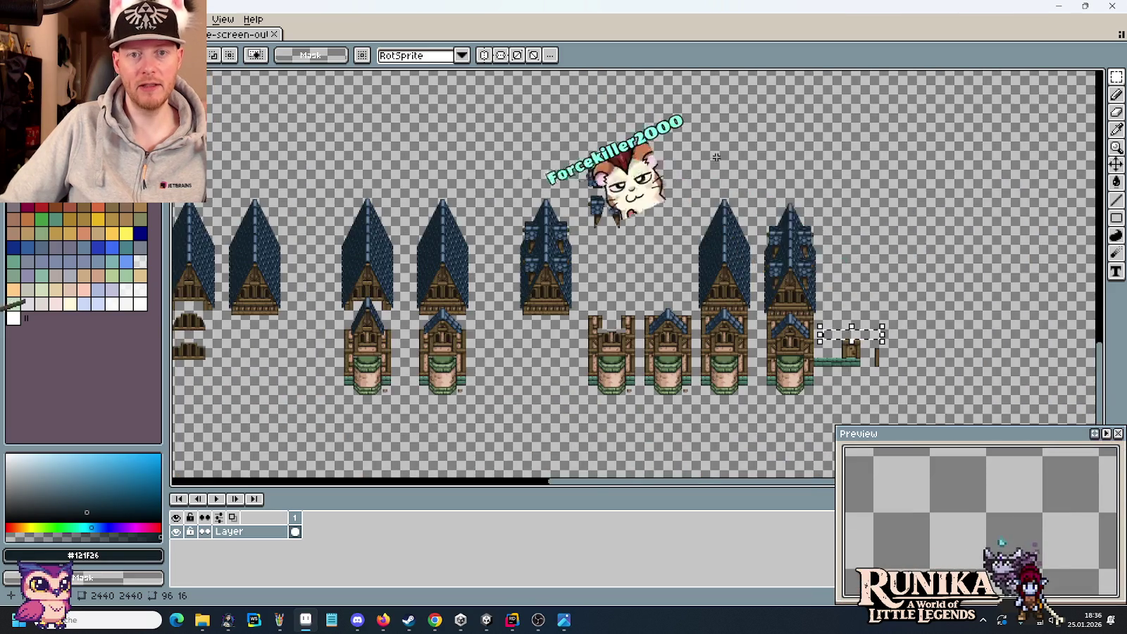
scroll(644, 276, "down", 5)
scroll(645, 276, "up", 2)
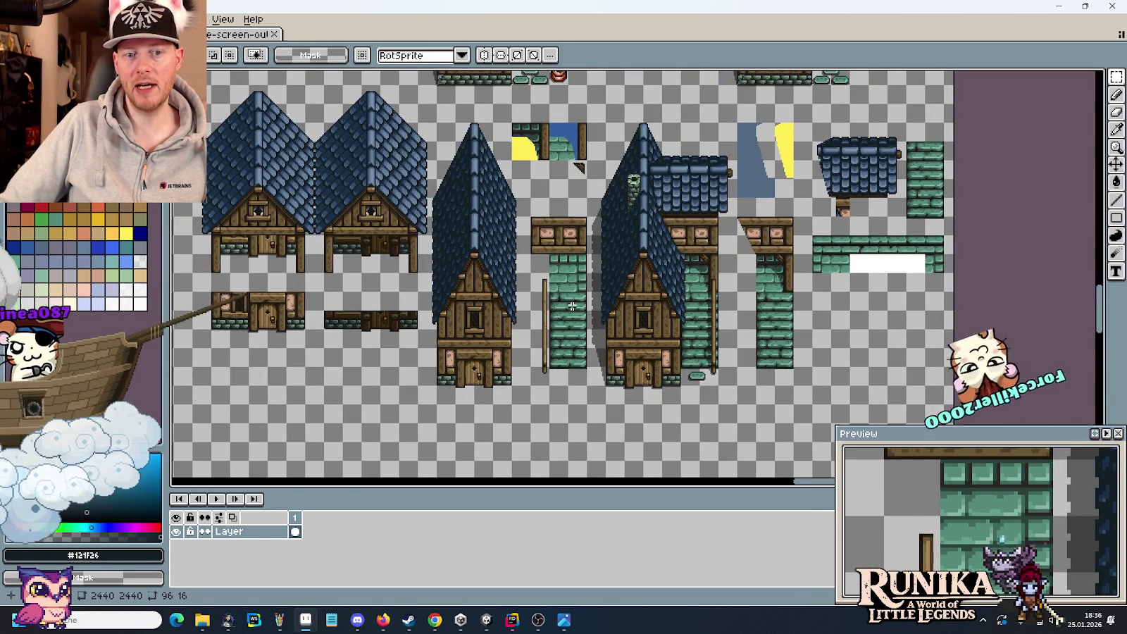
scroll(597, 242, "down", 3)
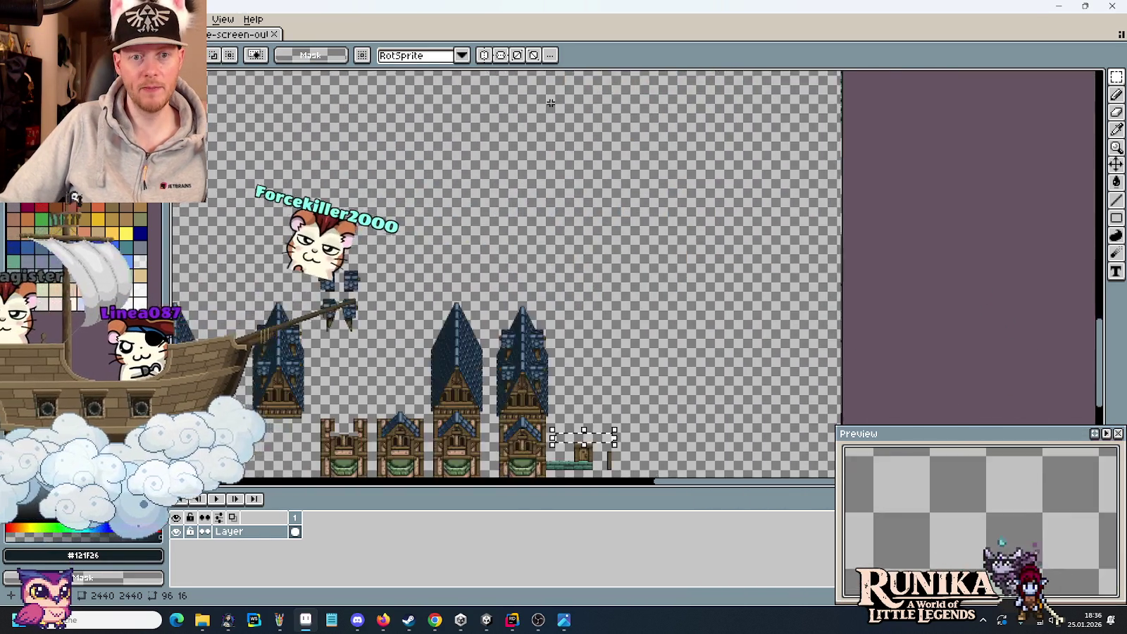
scroll(543, 281, "up", 1)
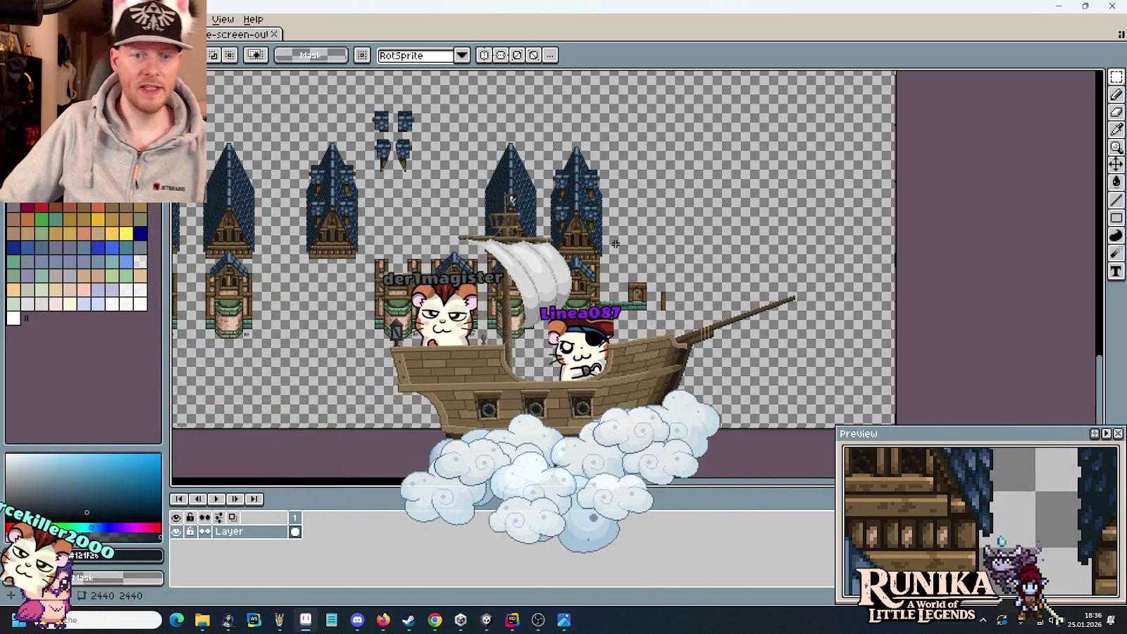
key("ctrl+s")
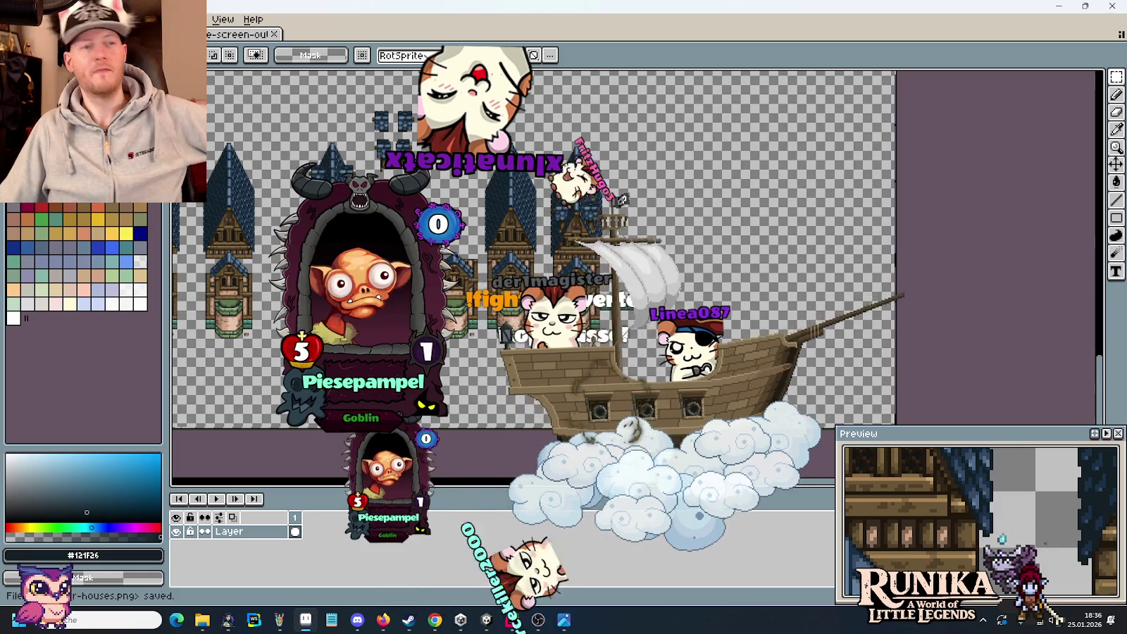
scroll(615, 243, "up", 1)
left_click_drag(615, 243, 590, 278)
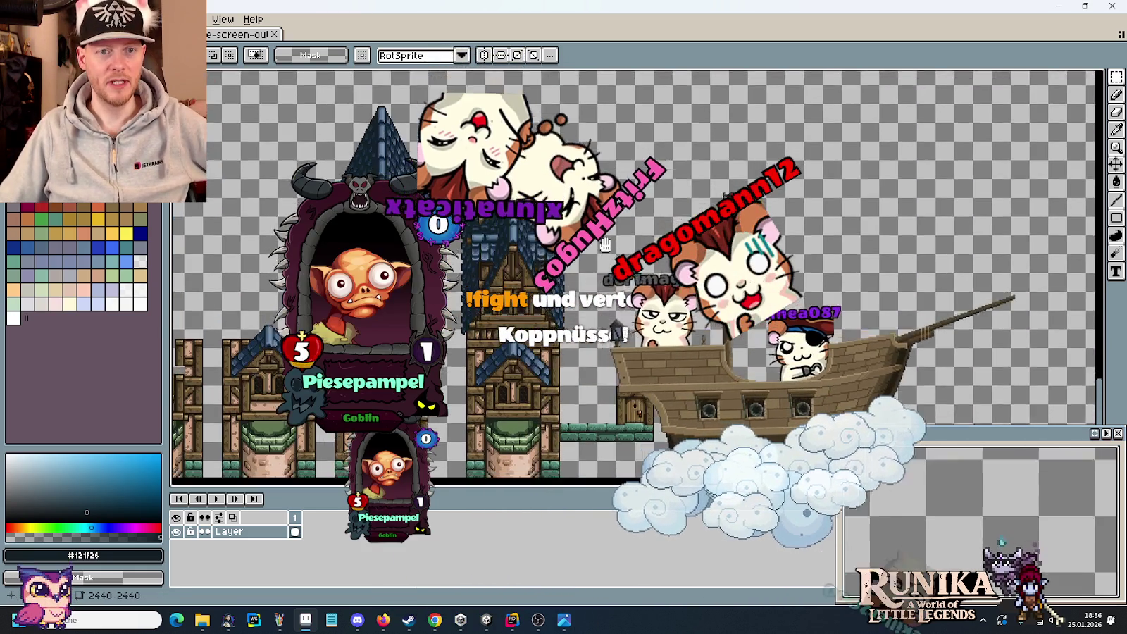